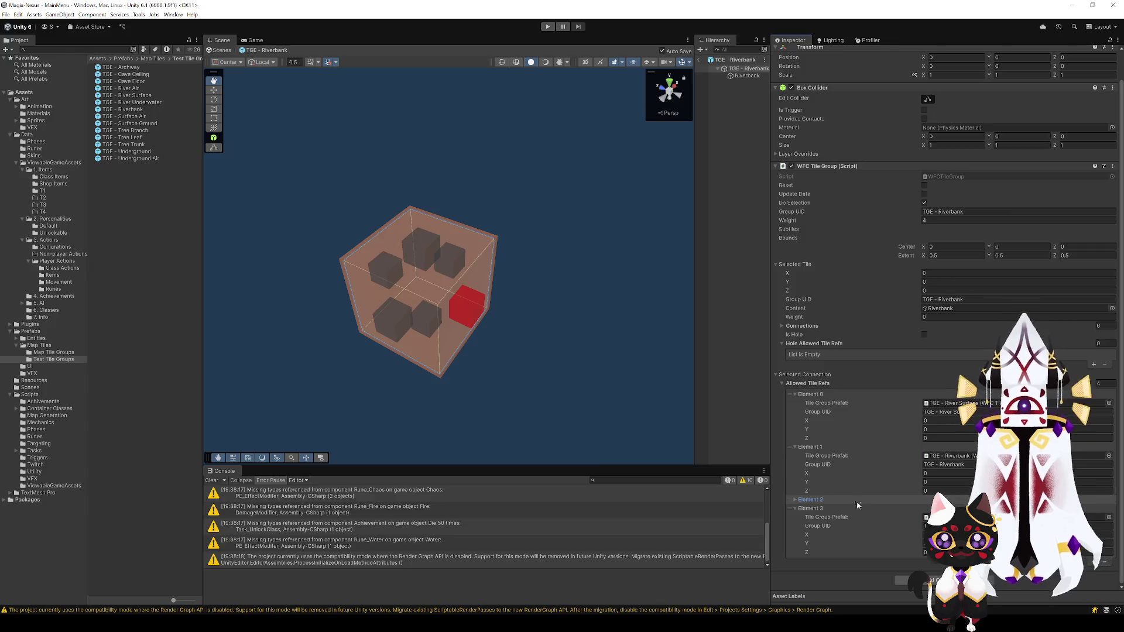
Step: Remove the extra third allowed tile reference from the selected Riverbank connection
{"action": "left_click", "coordinate": [795, 500]}
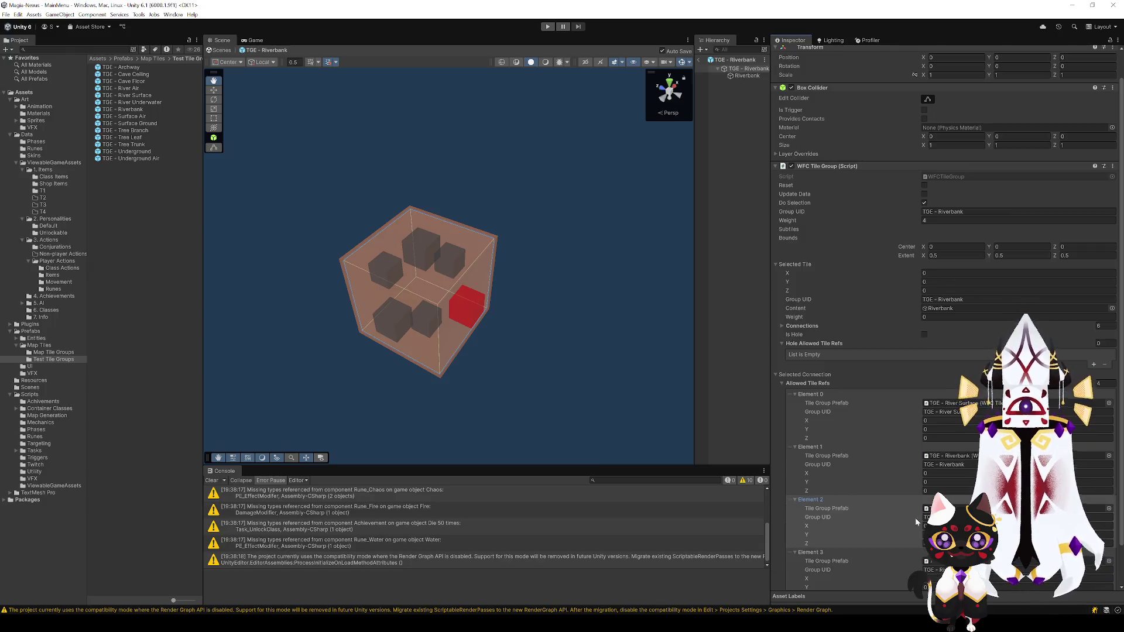
{"action": "scroll", "coordinate": [921, 515], "scroll_direction": "down", "scroll_amount": 3}
{"action": "left_click", "coordinate": [1105, 563]}
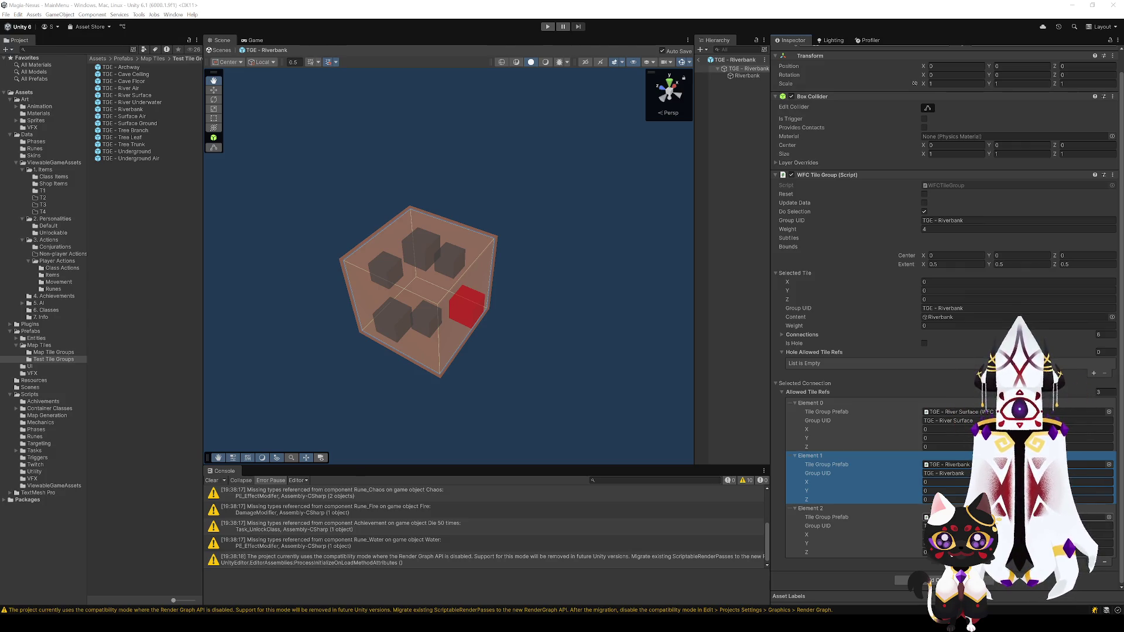
{"action": "left_click", "coordinate": [847, 510]}
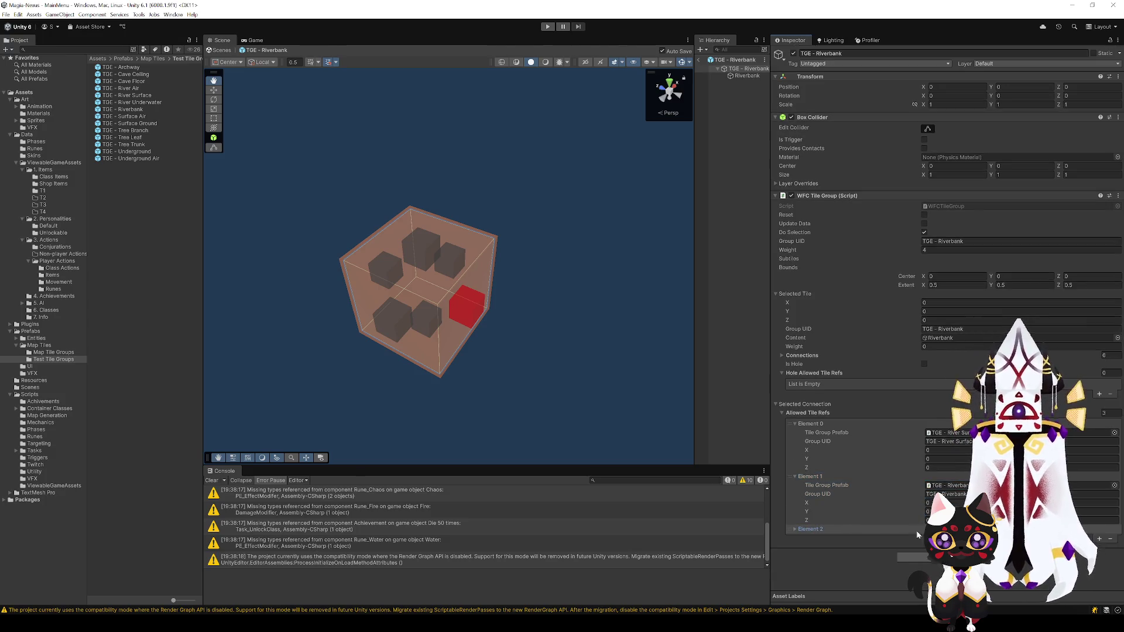
{"action": "left_click", "coordinate": [801, 529]}
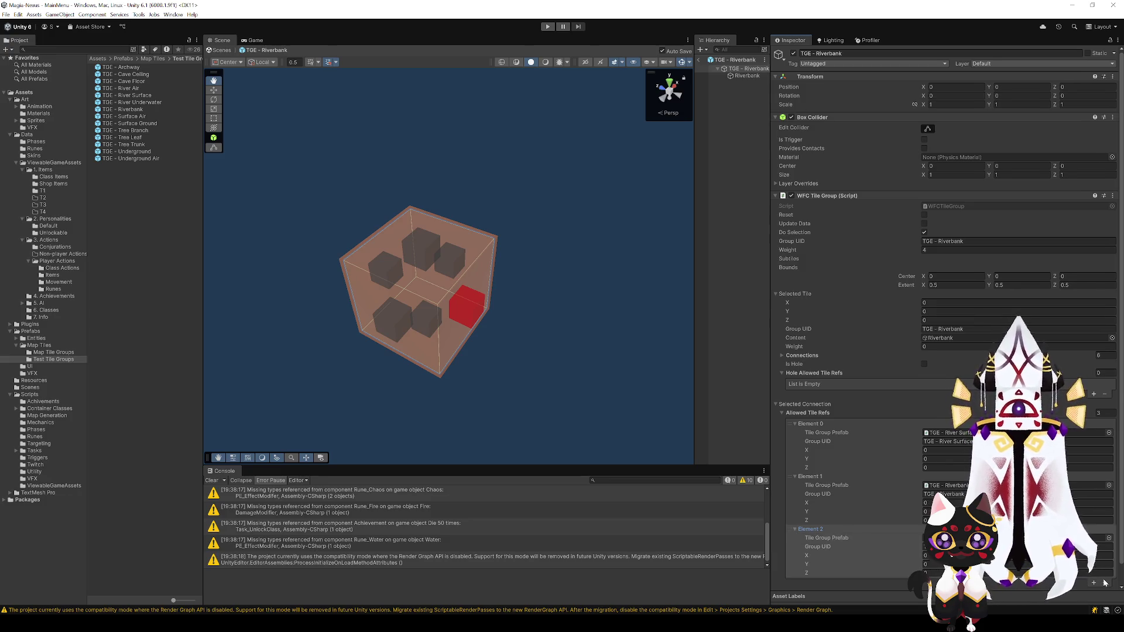
{"action": "left_click", "coordinate": [1105, 582]}
Step: Remove the third allowed tile reference from another Riverbank face connection
{"action": "left_click", "coordinate": [454, 253]}
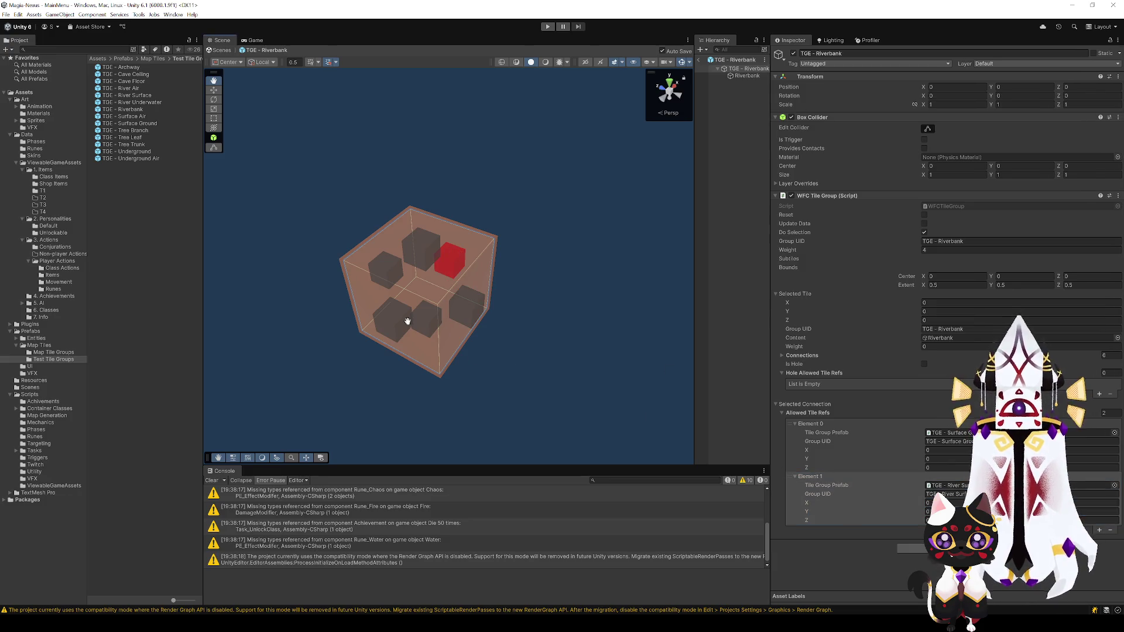
{"action": "left_click", "coordinate": [386, 279]}
{"action": "left_click", "coordinate": [852, 541]}
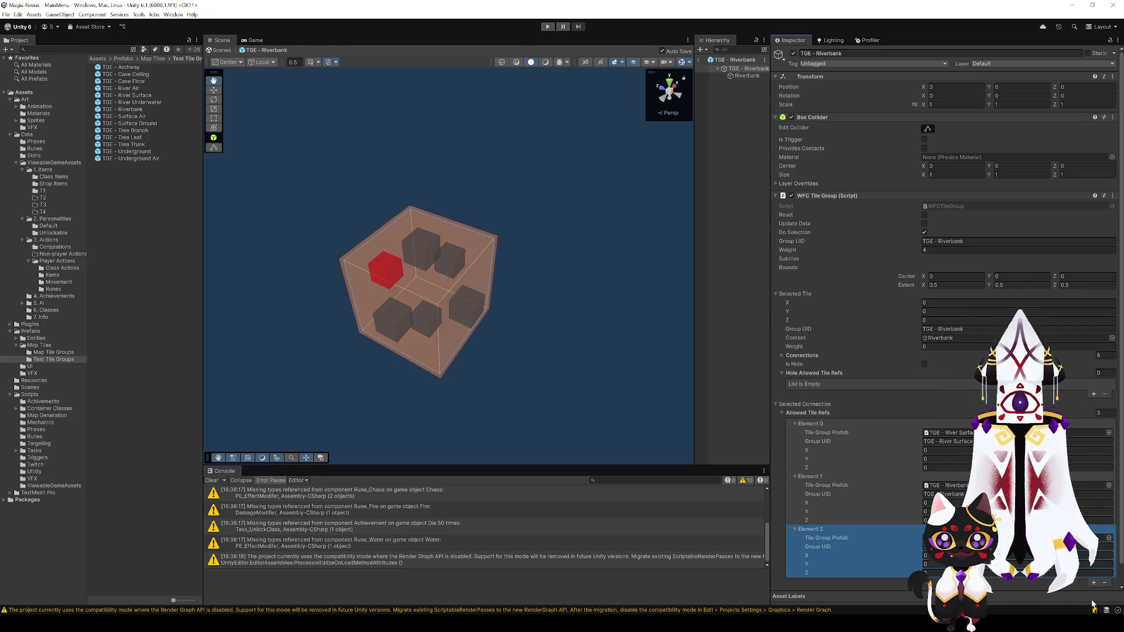
{"action": "left_click", "coordinate": [1104, 584]}
Step: Add a new allowed tile reference to the right-side and upper-left connections
{"action": "left_click", "coordinate": [471, 316]}
{"action": "left_click", "coordinate": [384, 325]}
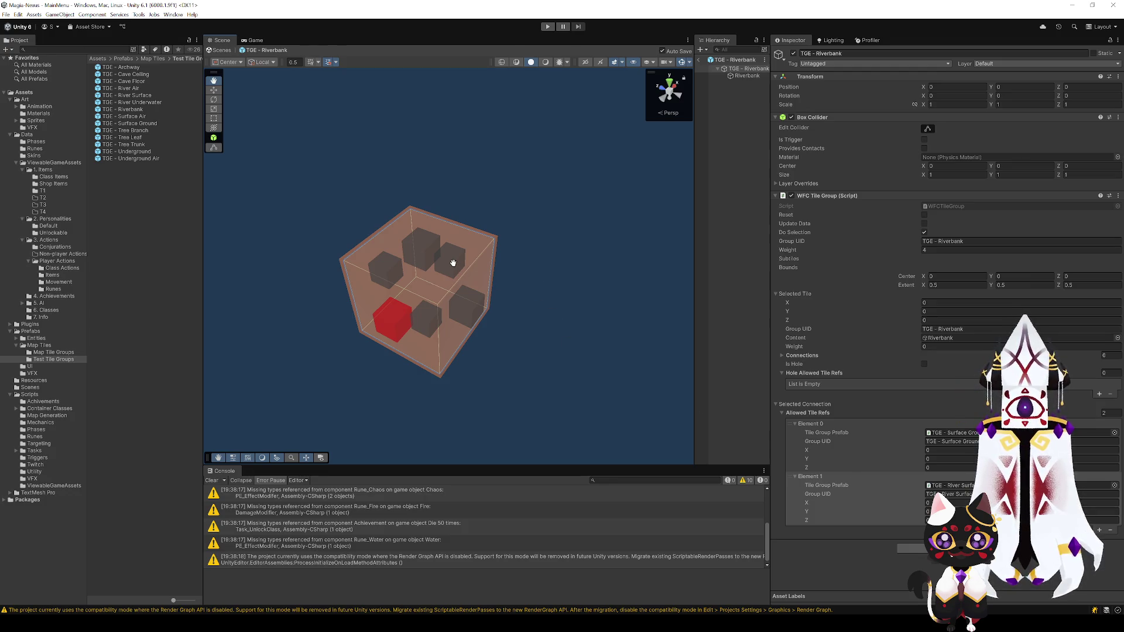
{"action": "left_click", "coordinate": [471, 316]}
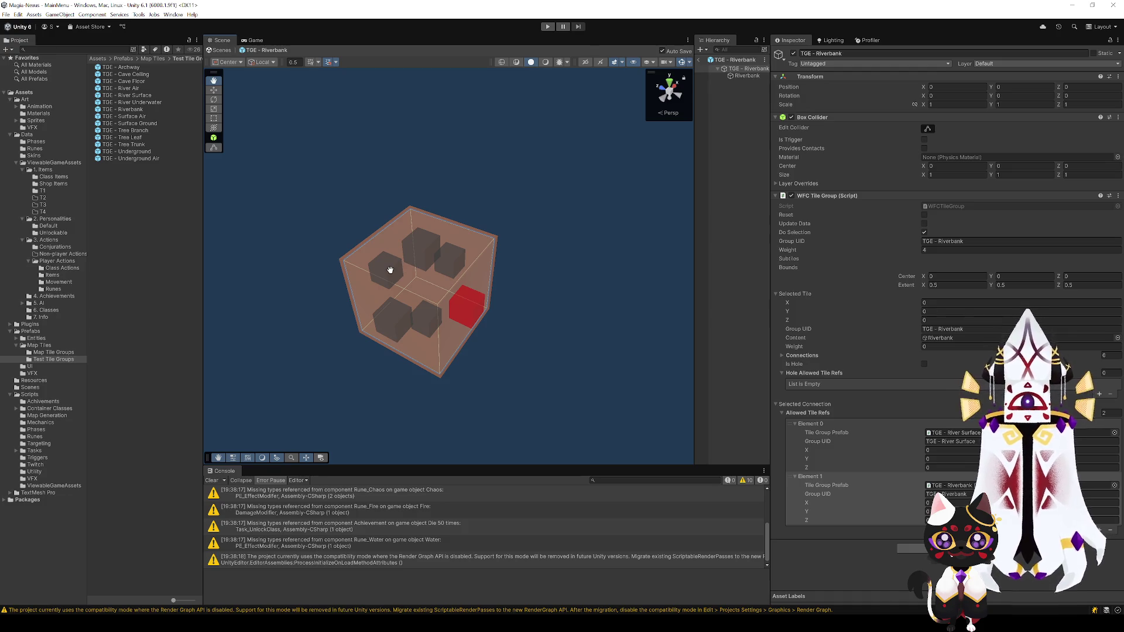
{"action": "left_click", "coordinate": [1099, 530]}
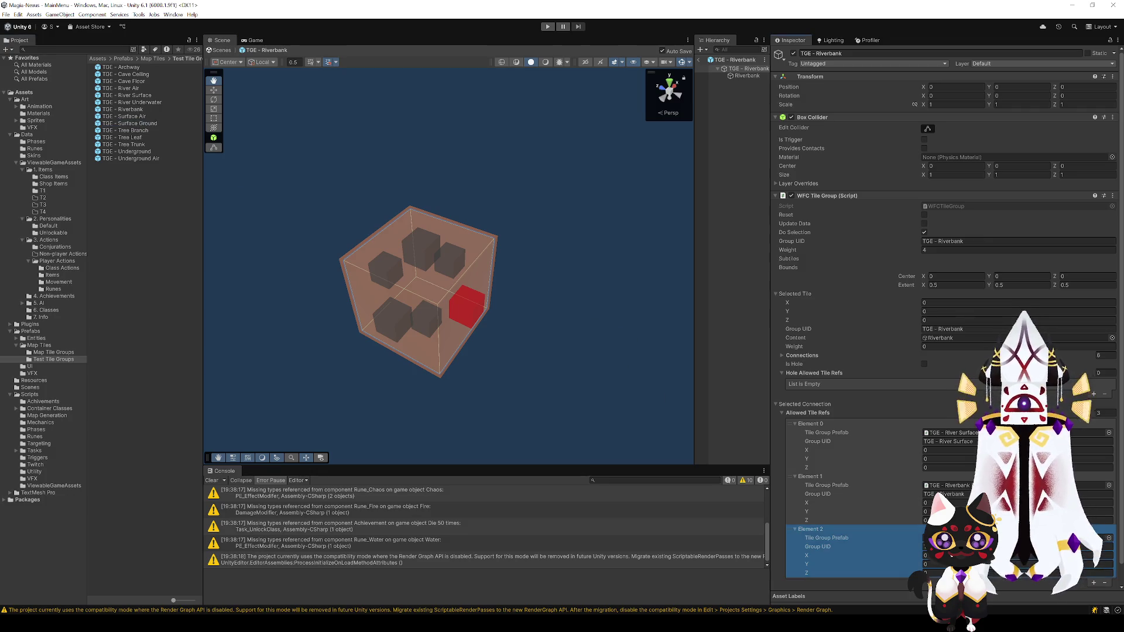
{"action": "left_click", "coordinate": [388, 278]}
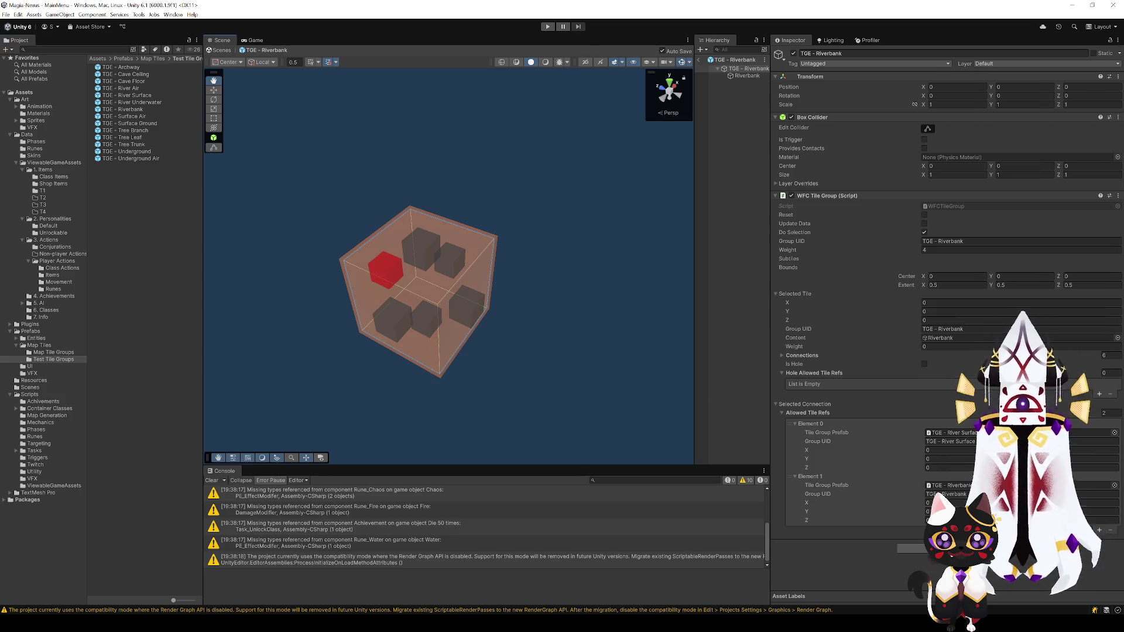
{"action": "left_click", "coordinate": [1100, 531]}
Step: Set the right-side connection's second reference to Surface Ground and recheck the neighbouring connections
{"action": "scroll", "coordinate": [925, 497], "scroll_direction": "down", "scroll_amount": 1}
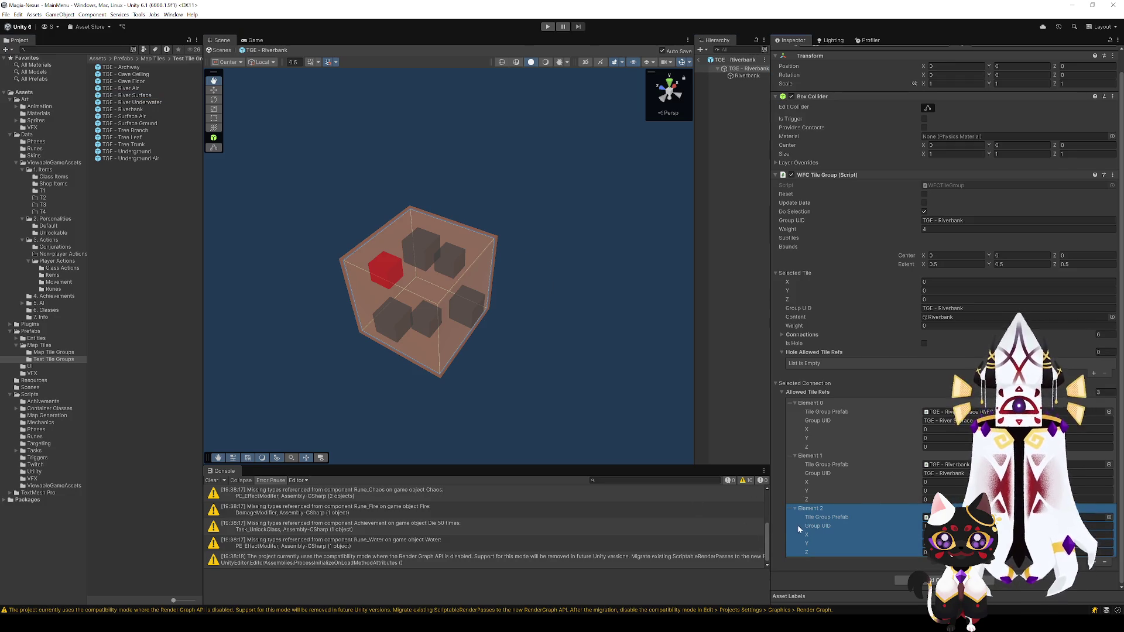
{"action": "left_click", "coordinate": [808, 468]}
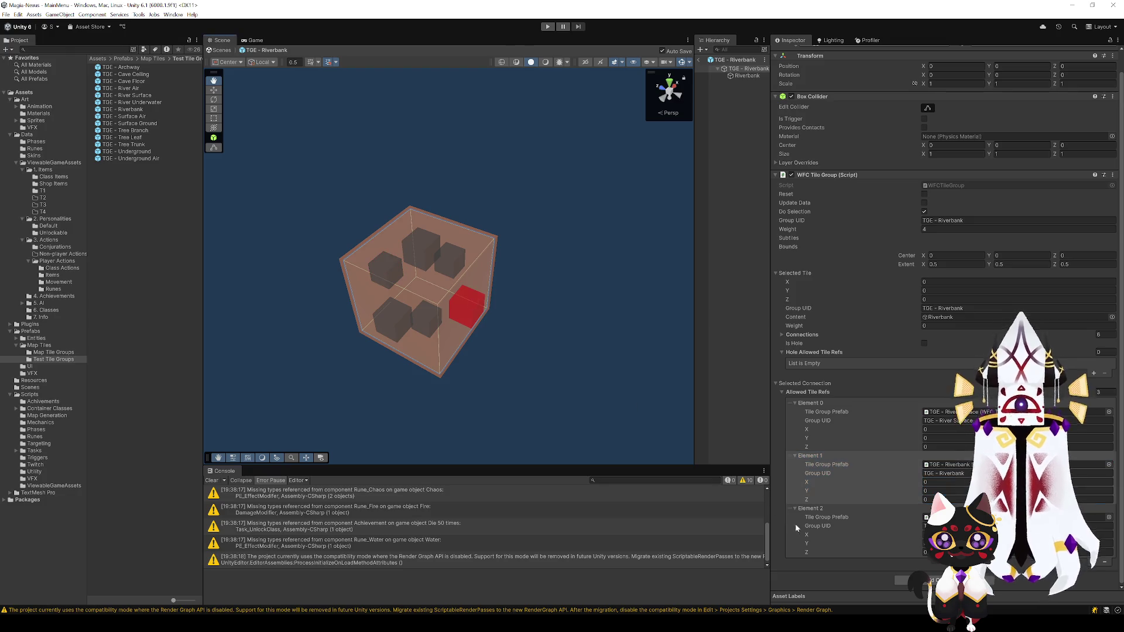
{"action": "left_click", "coordinate": [802, 534]}
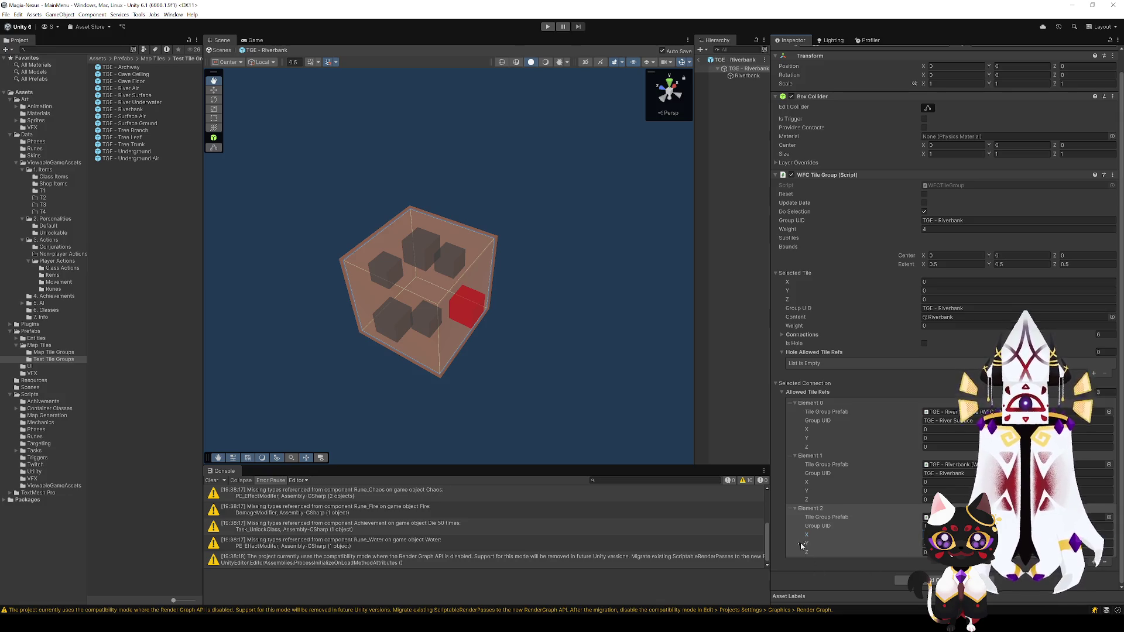
{"action": "left_click", "coordinate": [440, 323]}
{"action": "left_click", "coordinate": [405, 316]}
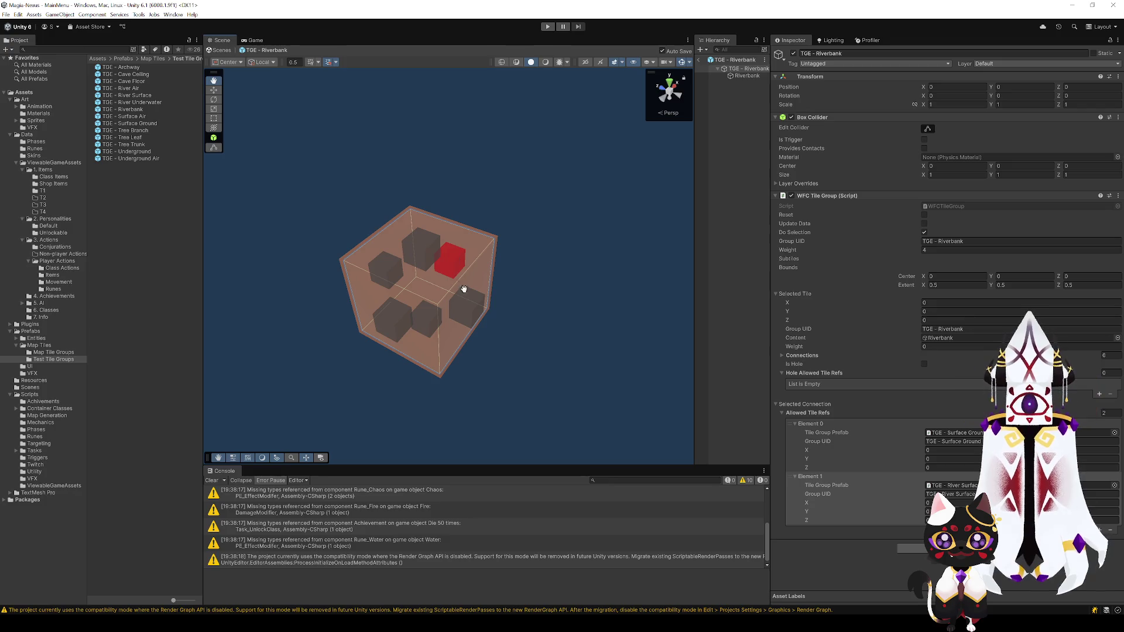
{"action": "left_click", "coordinate": [468, 309]}
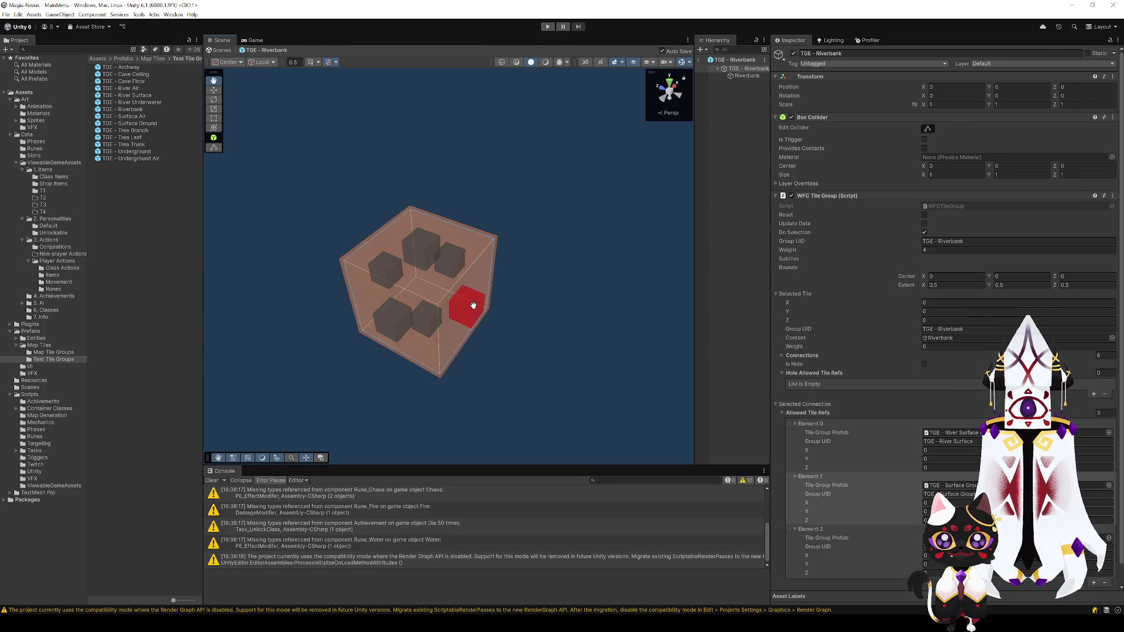
Step: Open the River Air tile group and find its centre connection with no allowed tiles
{"action": "left_click", "coordinate": [697, 62]}
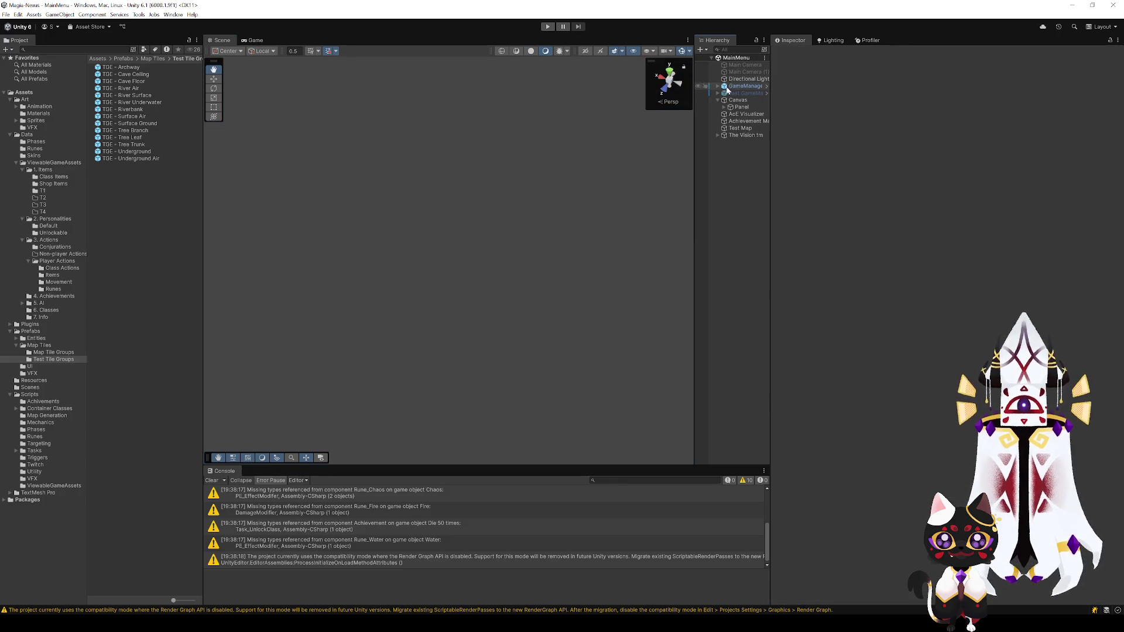
{"action": "left_click", "coordinate": [743, 127]}
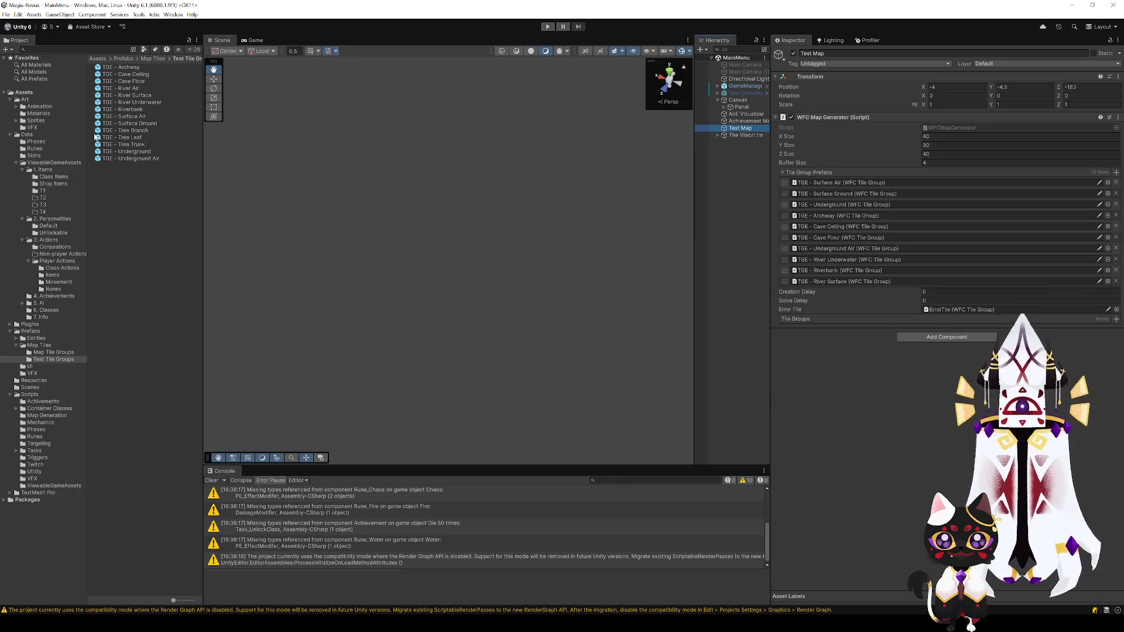
{"action": "double_click", "coordinate": [128, 89]}
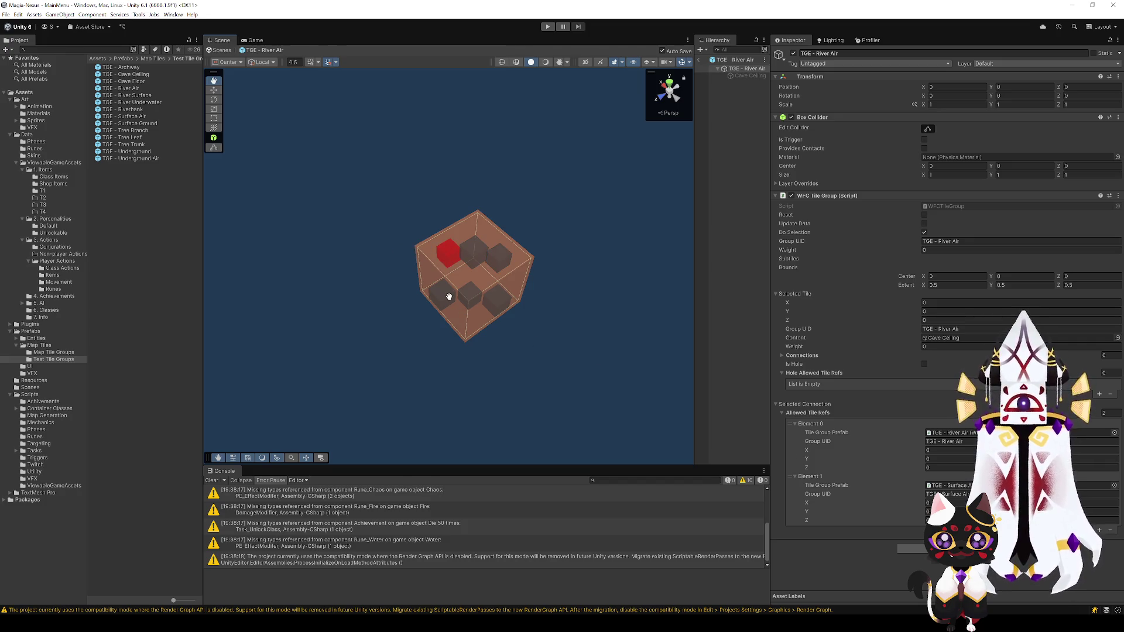
{"action": "left_click", "coordinate": [471, 249]}
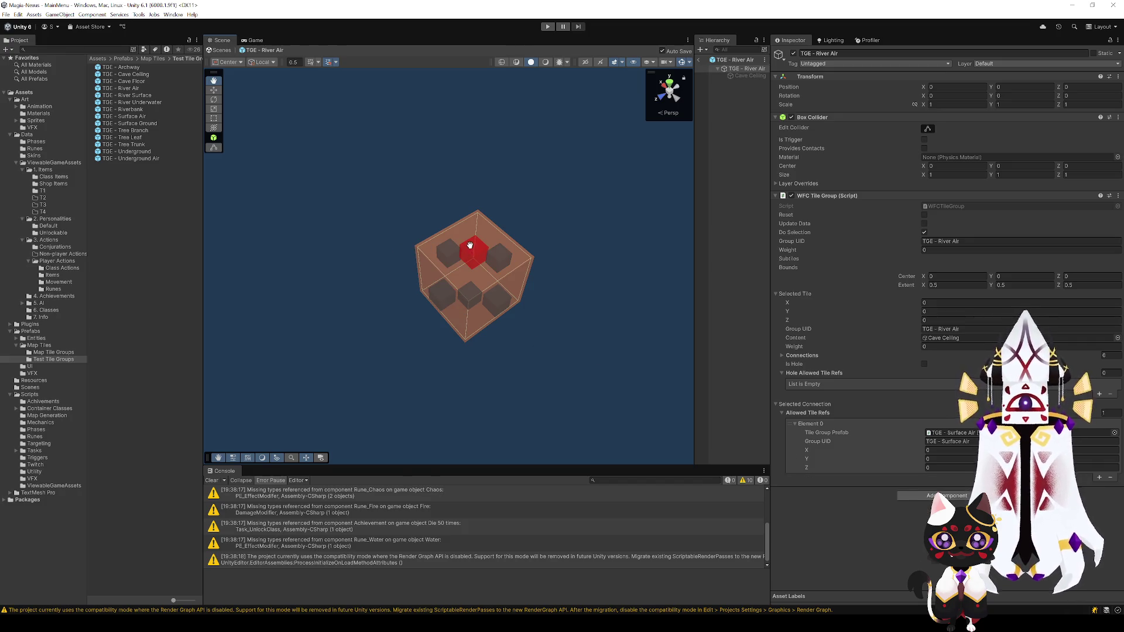
{"action": "left_click", "coordinate": [444, 290]}
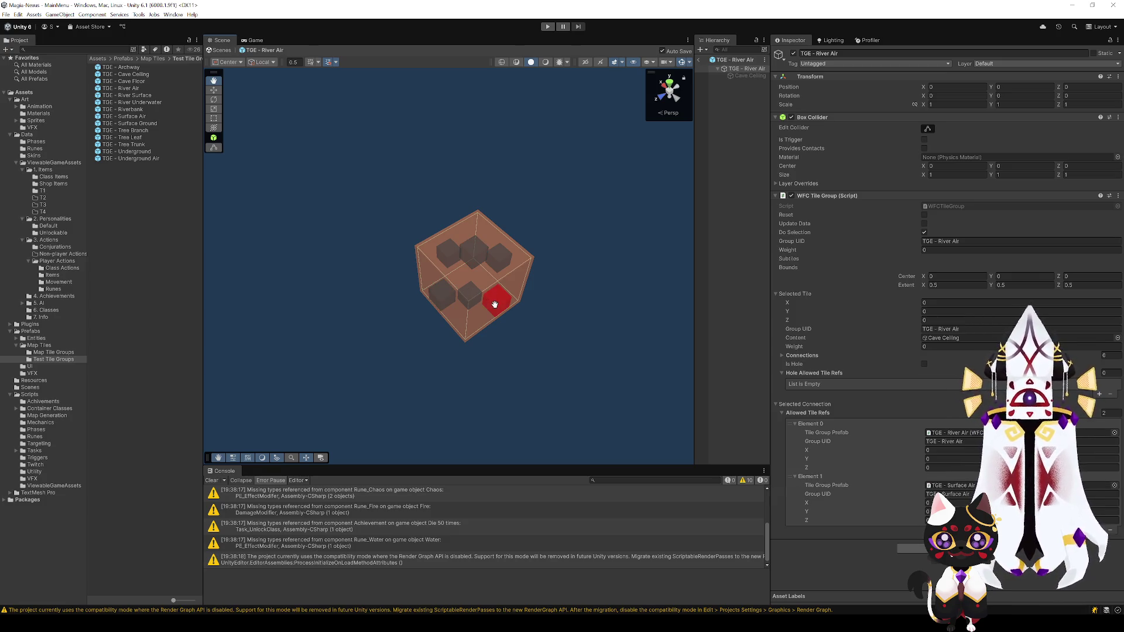
{"action": "left_click", "coordinate": [474, 289]}
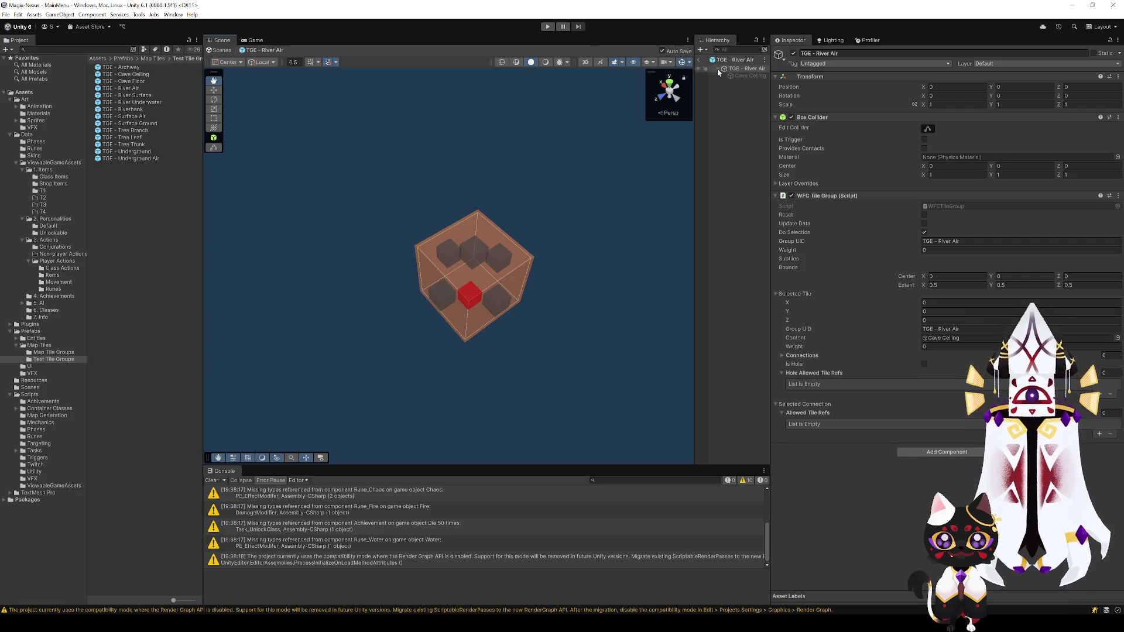
Step: Give River Air's centre connection River Surface and Riverbank allowed tile refs, then return to MainMenu
{"action": "left_click", "coordinate": [699, 61]}
{"action": "left_click", "coordinate": [740, 127]}
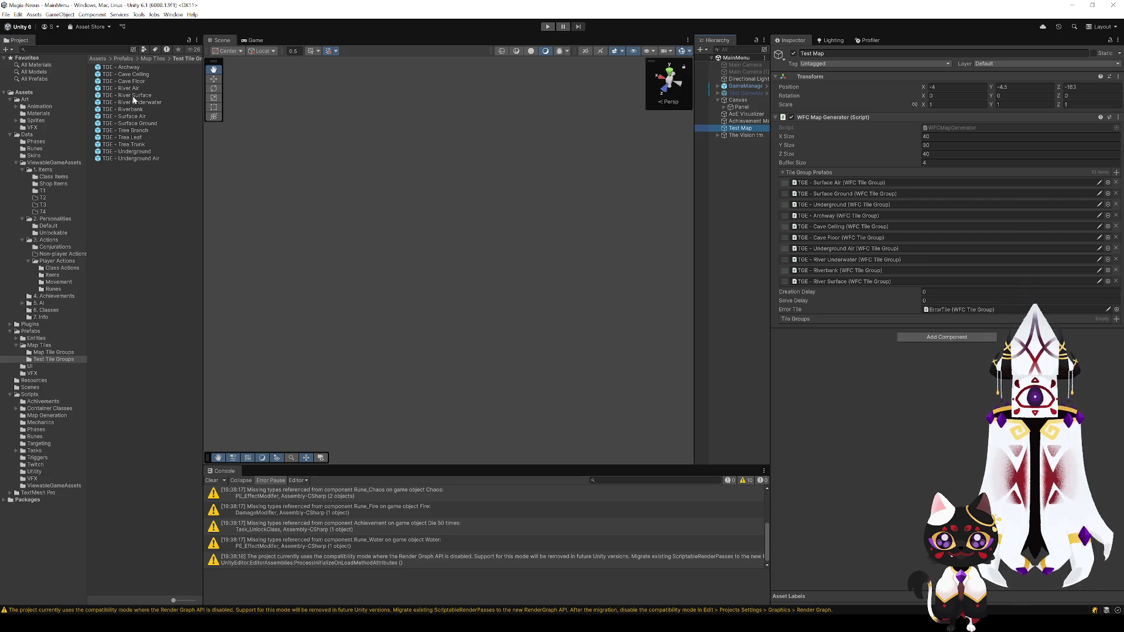
{"action": "double_click", "coordinate": [136, 89]}
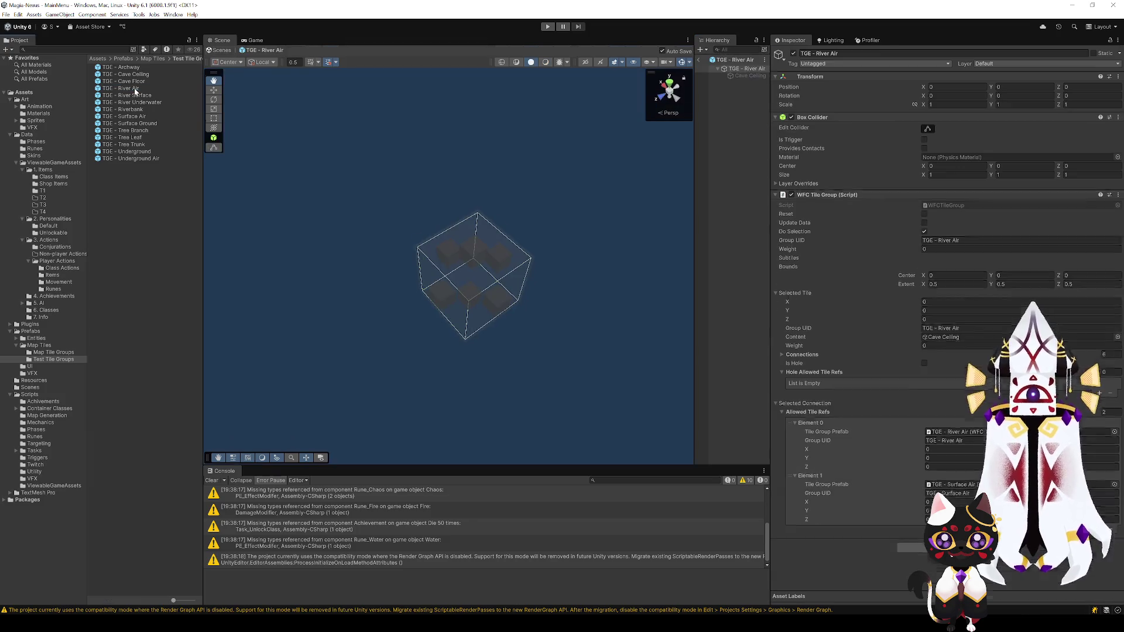
{"action": "left_click", "coordinate": [476, 281]}
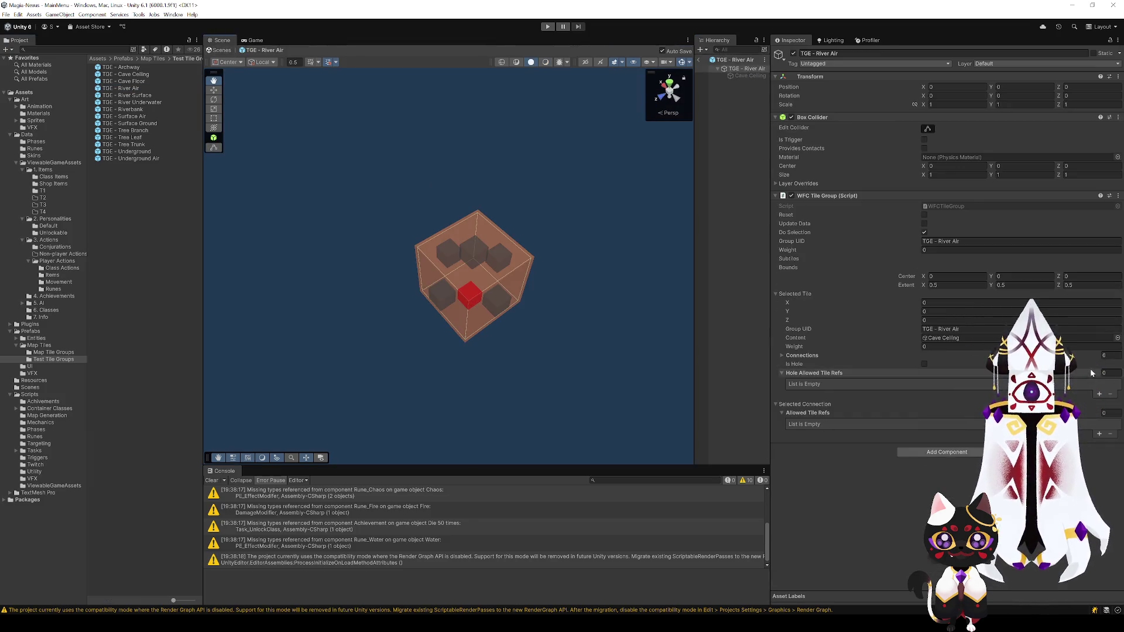
{"action": "left_click", "coordinate": [1099, 434]}
{"action": "left_click", "coordinate": [1100, 483]}
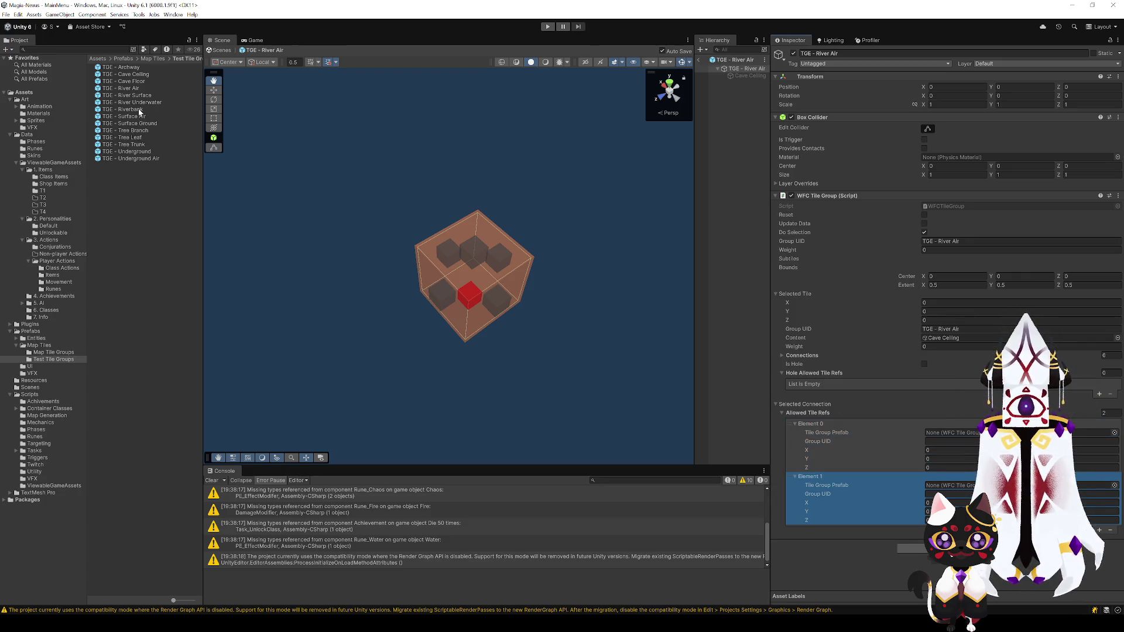
{"action": "mouse_move", "coordinate": [131, 94]}
{"action": "left_mouse_down"}
{"action": "mouse_move", "coordinate": [610, 303]}
{"action": "mouse_move", "coordinate": [949, 433]}
{"action": "left_mouse_up"}
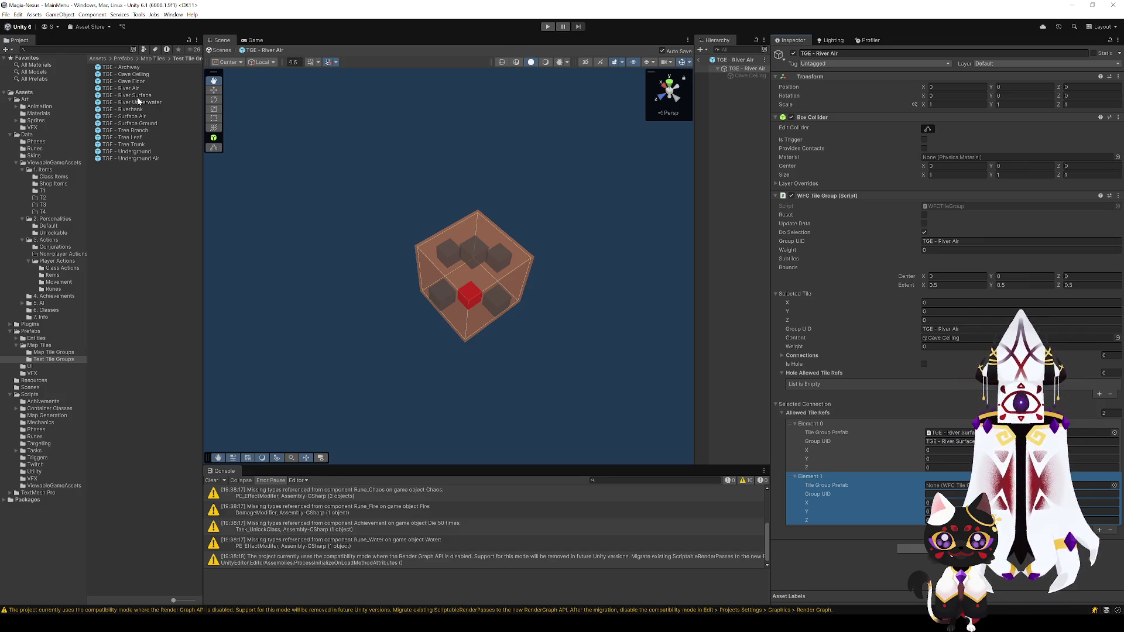
{"action": "left_click_drag", "start_coordinate": [138, 102], "coordinate": [946, 485]}
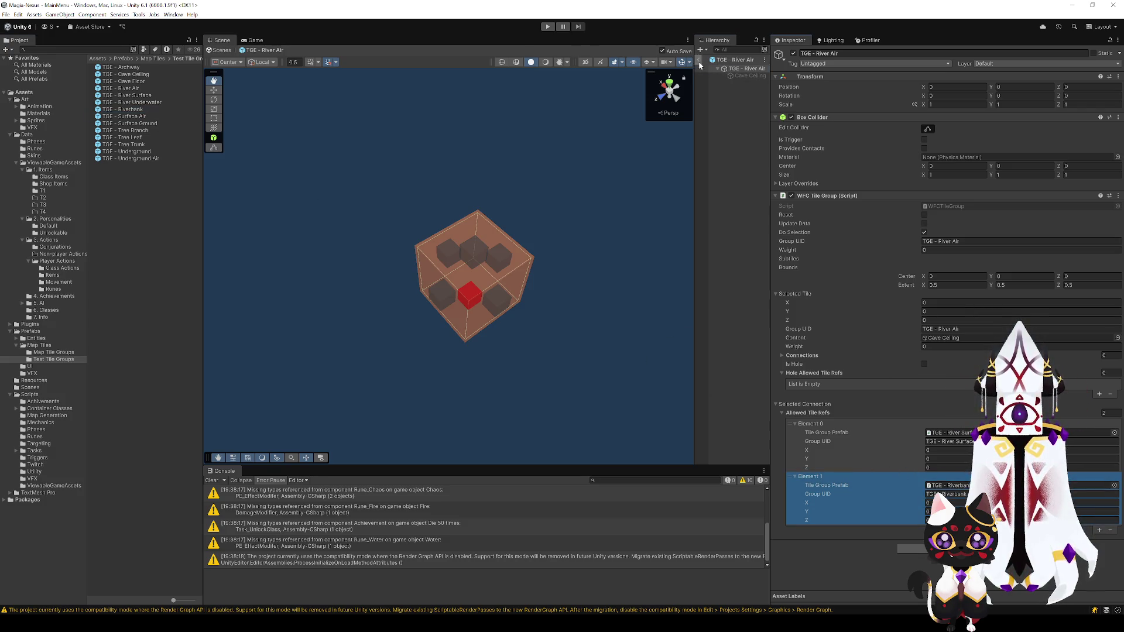
{"action": "left_click", "coordinate": [699, 63]}
{"action": "left_click", "coordinate": [751, 114]}
Step: Add River Air to the Test Map's tile groups, then run until the 'TGE - River' error appears and stop
{"action": "left_click", "coordinate": [740, 128]}
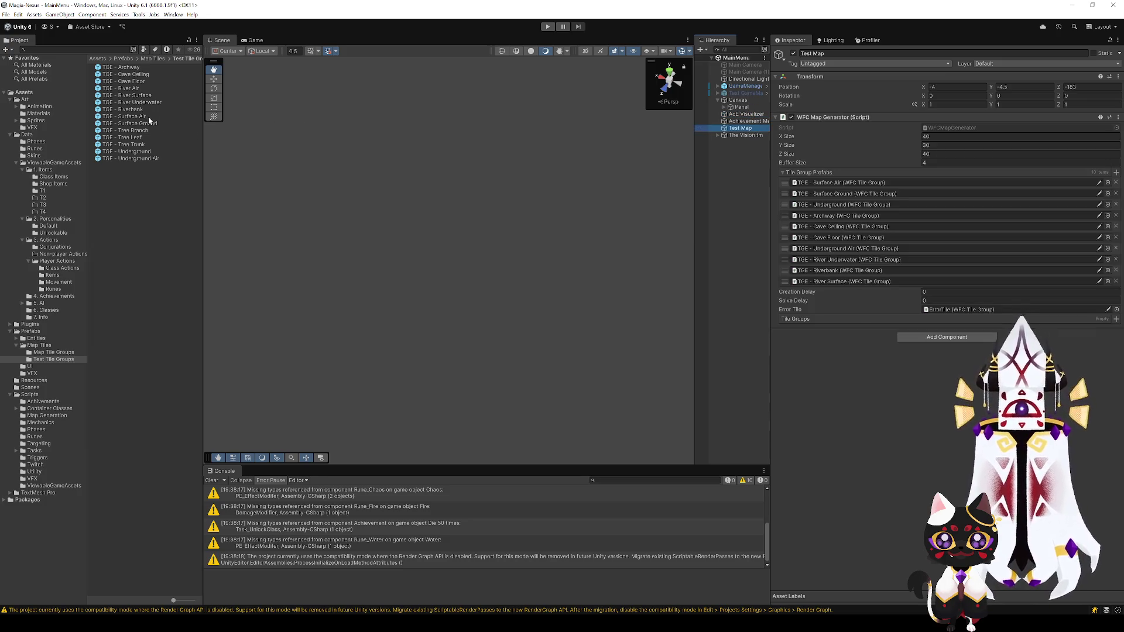
{"action": "mouse_move", "coordinate": [130, 114]}
{"action": "left_mouse_down"}
{"action": "mouse_move", "coordinate": [808, 301]}
{"action": "mouse_move", "coordinate": [852, 292]}
{"action": "mouse_move", "coordinate": [893, 307]}
{"action": "mouse_move", "coordinate": [863, 385]}
{"action": "left_mouse_up"}
{"action": "left_click_drag", "start_coordinate": [128, 89], "coordinate": [858, 284]}
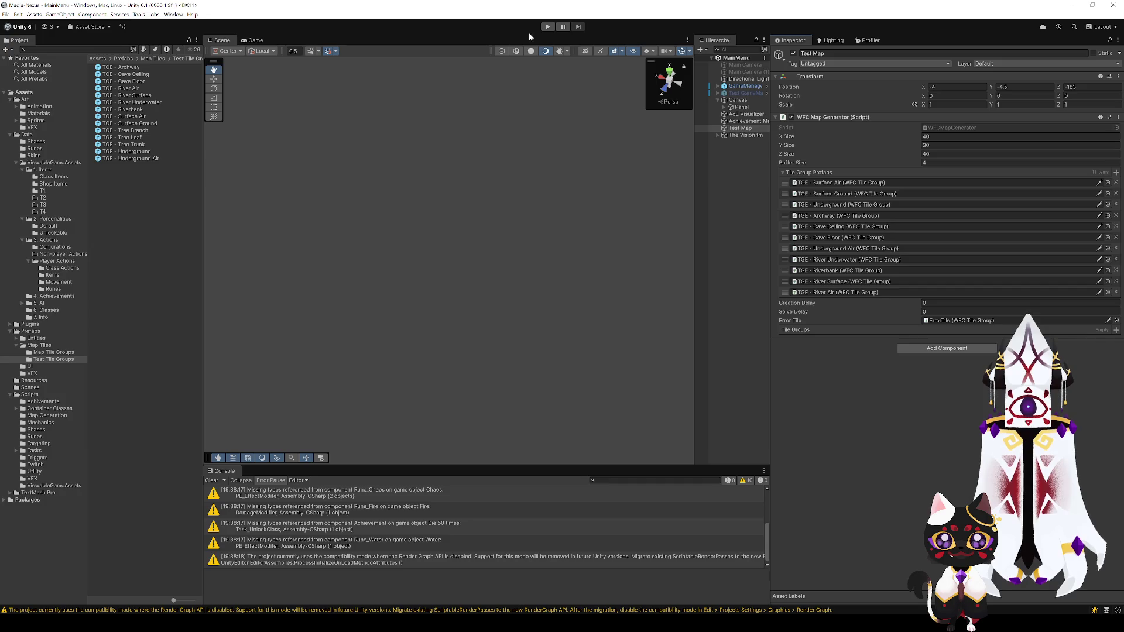
{"action": "left_click", "coordinate": [547, 27]}
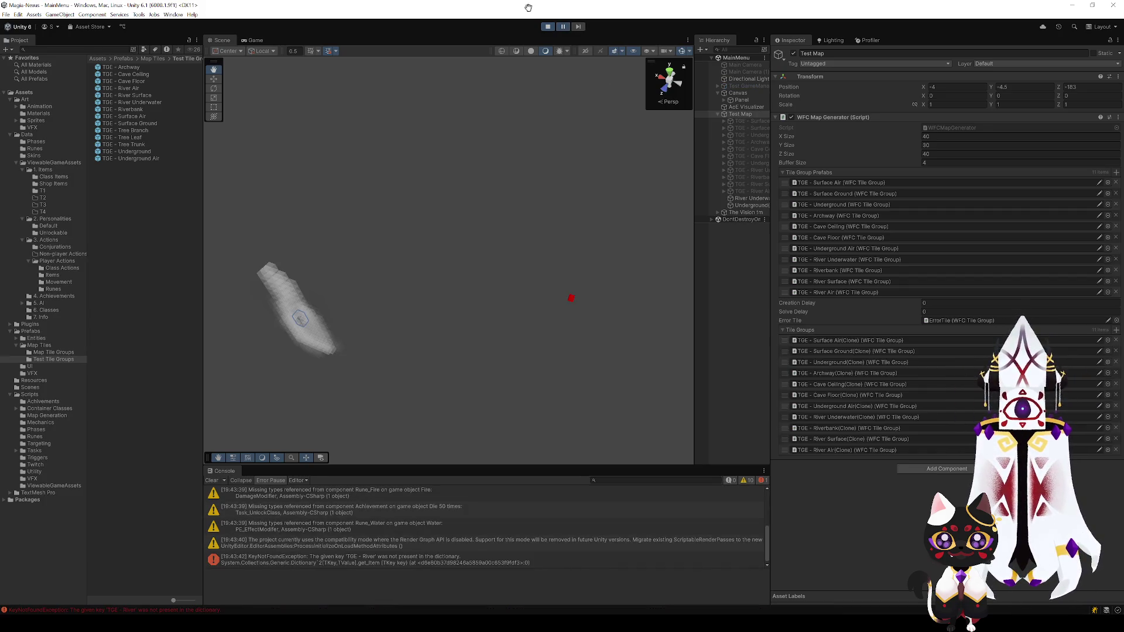
{"action": "left_click", "coordinate": [547, 27]}
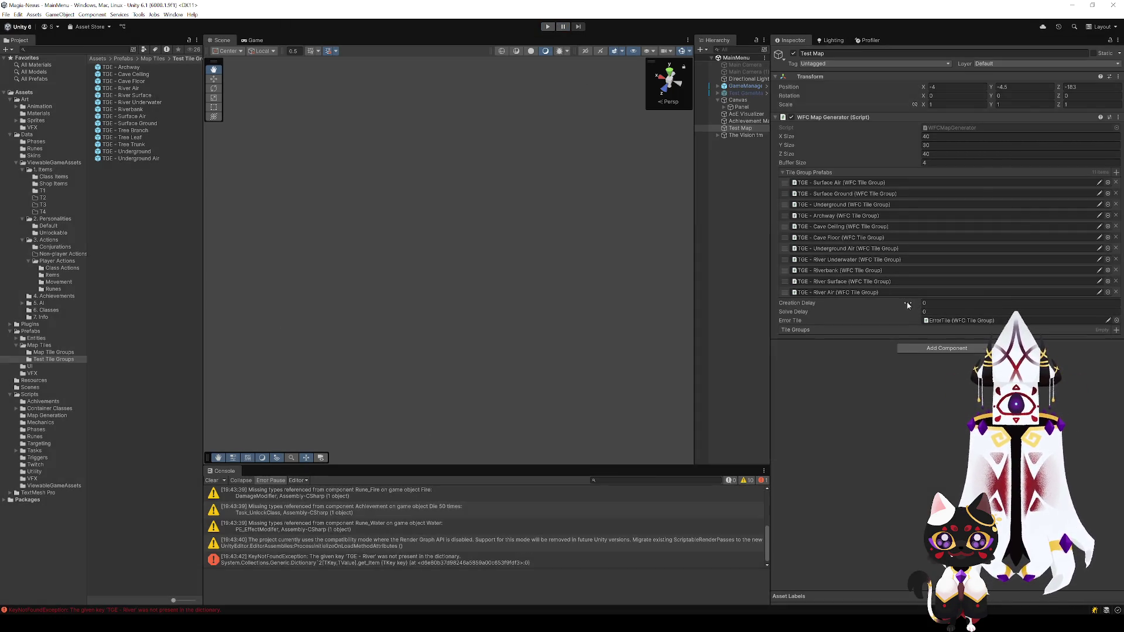
Step: Read the error's stack trace and open the TGE - River Underwater tile group
{"action": "left_click", "coordinate": [453, 564]}
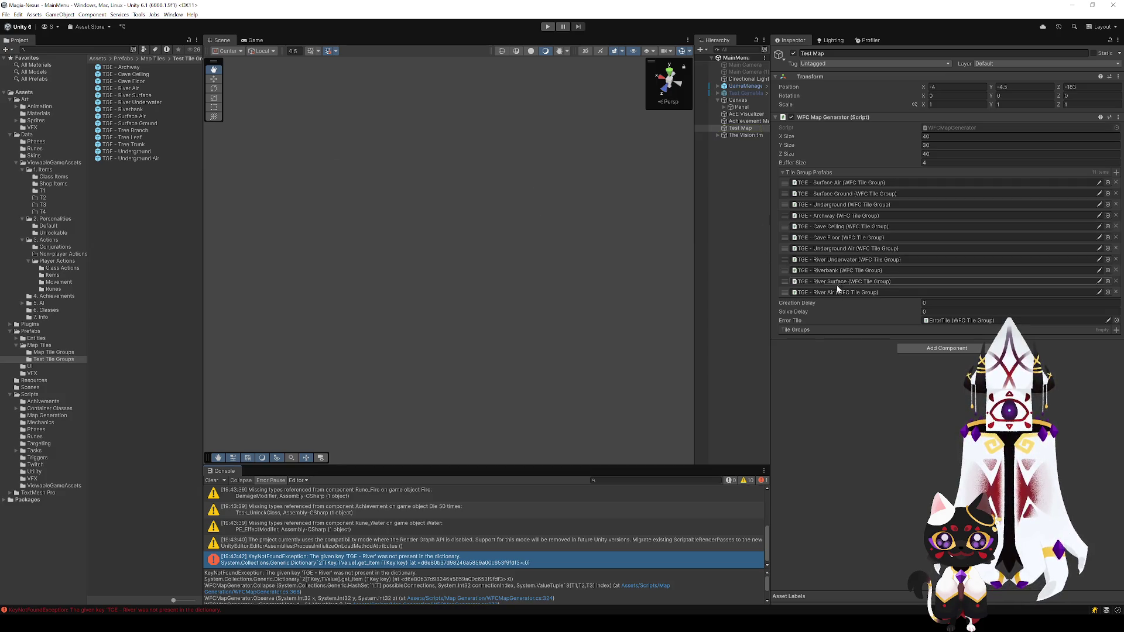
{"action": "left_click", "coordinate": [835, 262]}
{"action": "double_click", "coordinate": [835, 261]}
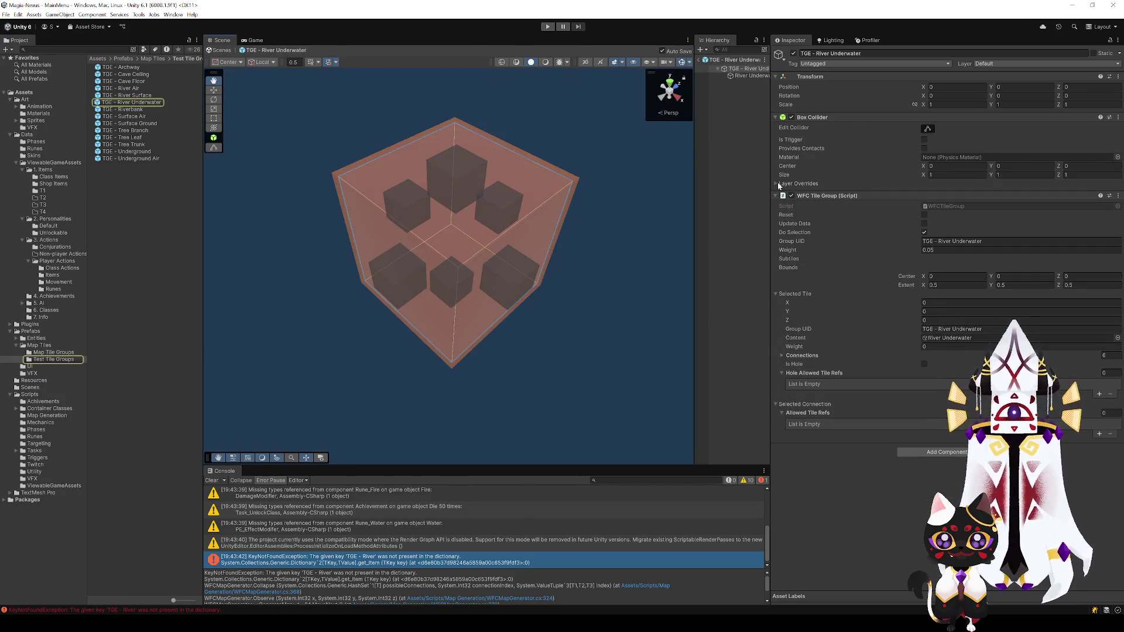
Step: Inspect the connections of River Underwater's bottom and top sub-cubes, then return to the main scene
{"action": "left_click", "coordinate": [504, 202]}
{"action": "left_click", "coordinate": [382, 211]}
{"action": "left_click", "coordinate": [495, 282]}
{"action": "left_click", "coordinate": [458, 227]}
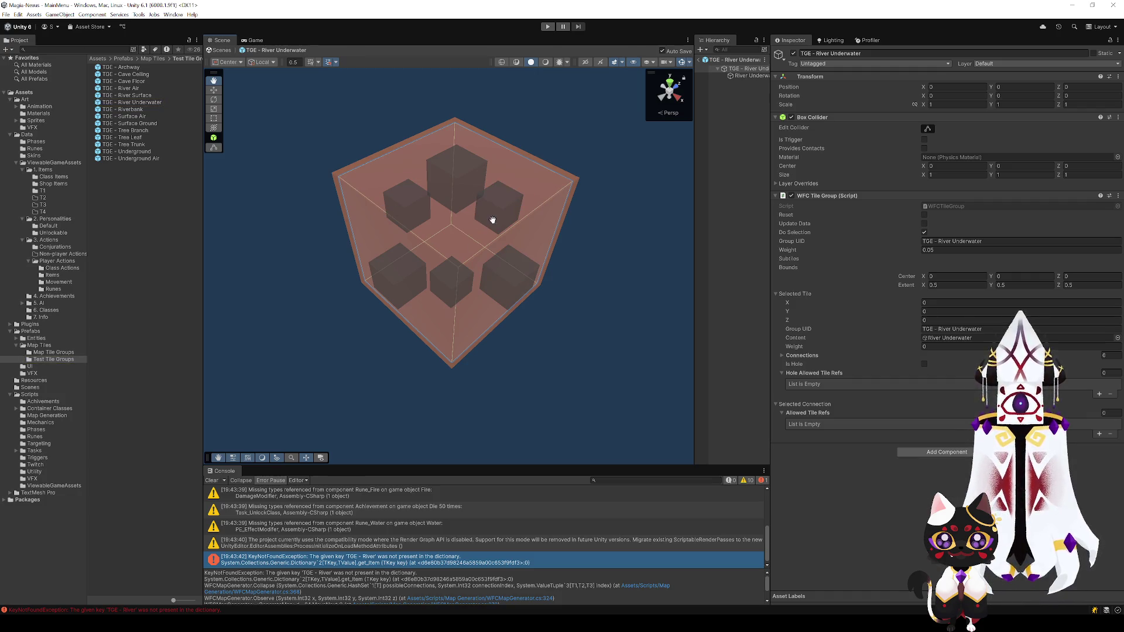
{"action": "left_click", "coordinate": [493, 220]}
{"action": "left_click", "coordinate": [462, 284]}
{"action": "left_click", "coordinate": [521, 283]}
{"action": "left_click", "coordinate": [406, 273]}
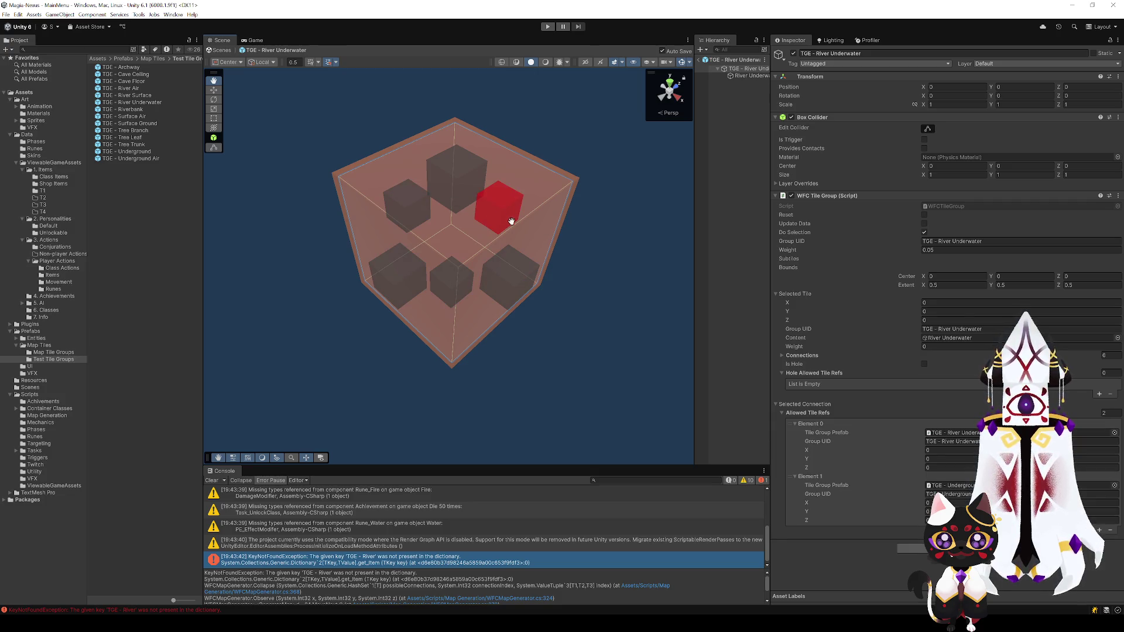
{"action": "left_click", "coordinate": [460, 246]}
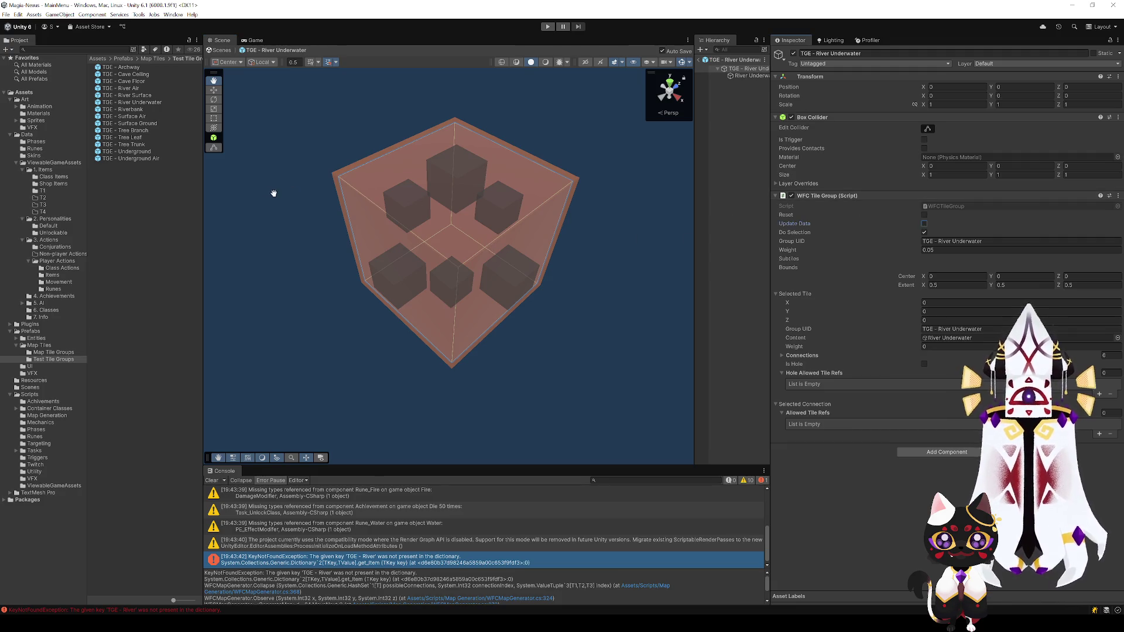
{"action": "left_click", "coordinate": [698, 60]}
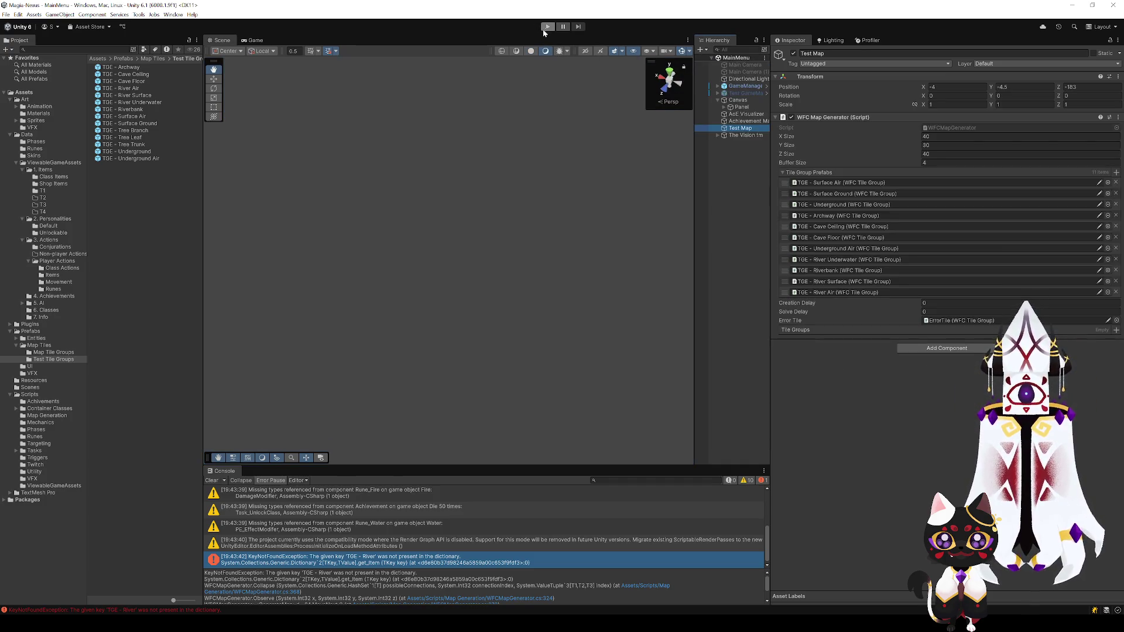
Step: Generate the map in Play mode, orbit around the green voxel terrain, and stop with Ctrl+P
{"action": "left_click", "coordinate": [546, 27]}
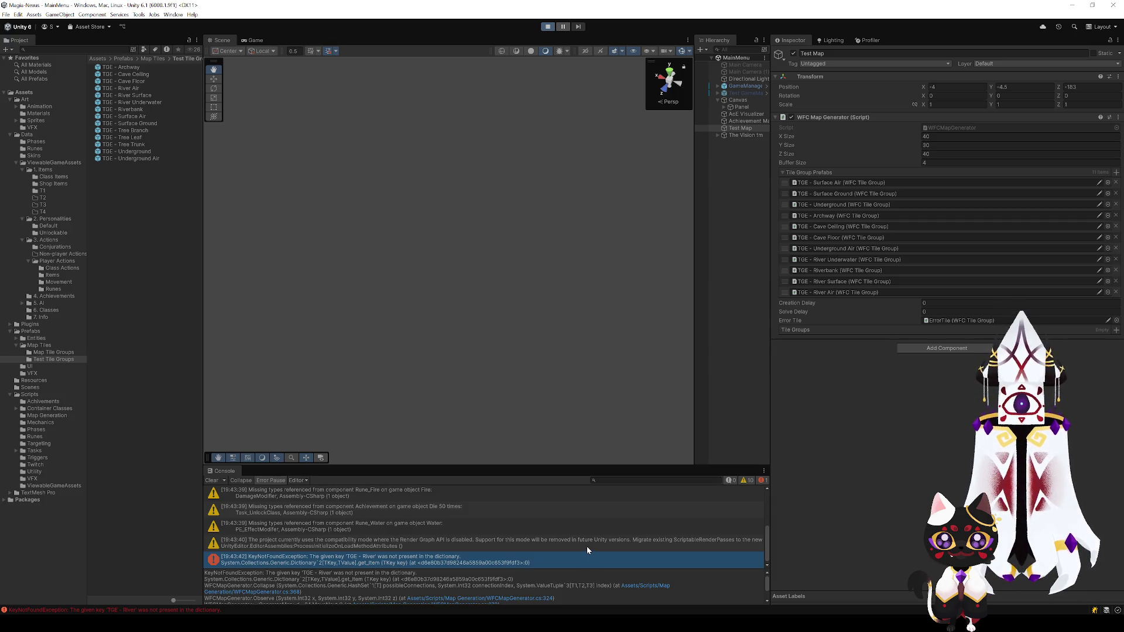
{"action": "mouse_move", "coordinate": [421, 281]}
{"action": "left_mouse_down"}
{"action": "mouse_move", "coordinate": [391, 273]}
{"action": "mouse_move", "coordinate": [441, 386]}
{"action": "mouse_move", "coordinate": [432, 351]}
{"action": "mouse_move", "coordinate": [421, 369]}
{"action": "left_mouse_up"}
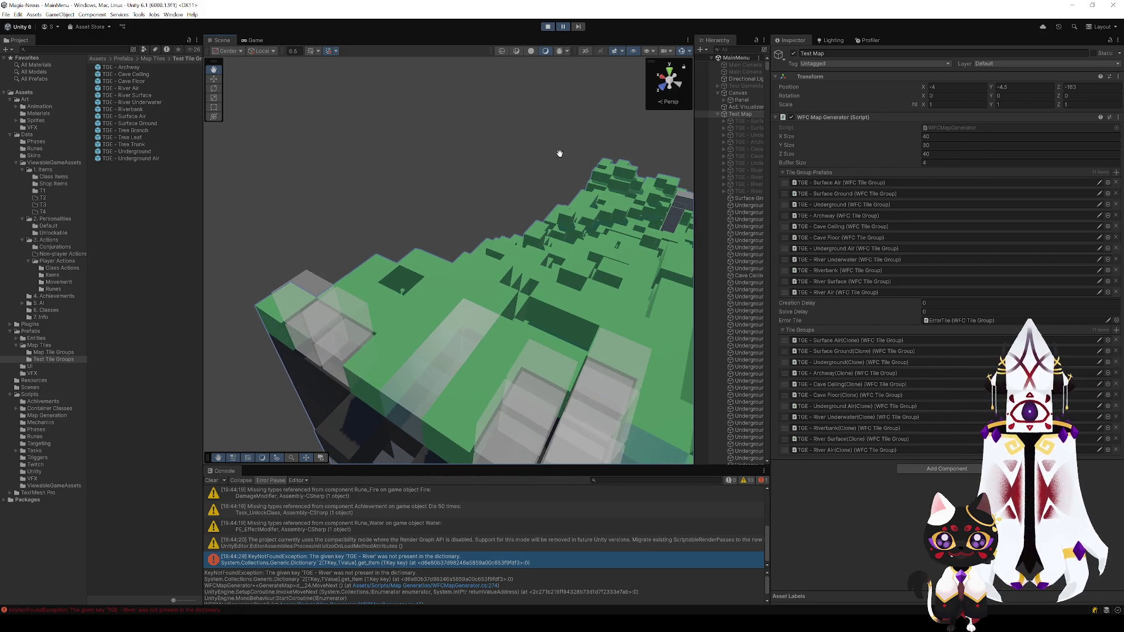
{"action": "left_click", "coordinate": [754, 107]}
{"action": "mouse_move", "coordinate": [398, 252]}
{"action": "left_mouse_down"}
{"action": "mouse_move", "coordinate": [610, 275]}
{"action": "mouse_move", "coordinate": [429, 206]}
{"action": "mouse_move", "coordinate": [571, 271]}
{"action": "mouse_move", "coordinate": [489, 281]}
{"action": "mouse_move", "coordinate": [556, 284]}
{"action": "mouse_move", "coordinate": [597, 246]}
{"action": "mouse_move", "coordinate": [457, 246]}
{"action": "mouse_move", "coordinate": [476, 231]}
{"action": "mouse_move", "coordinate": [705, 271]}
{"action": "mouse_move", "coordinate": [711, 164]}
{"action": "mouse_move", "coordinate": [834, 276]}
{"action": "mouse_move", "coordinate": [956, 327]}
{"action": "mouse_move", "coordinate": [834, 228]}
{"action": "mouse_move", "coordinate": [708, 259]}
{"action": "left_mouse_up"}
{"action": "key", "text": "ctrl+p"}
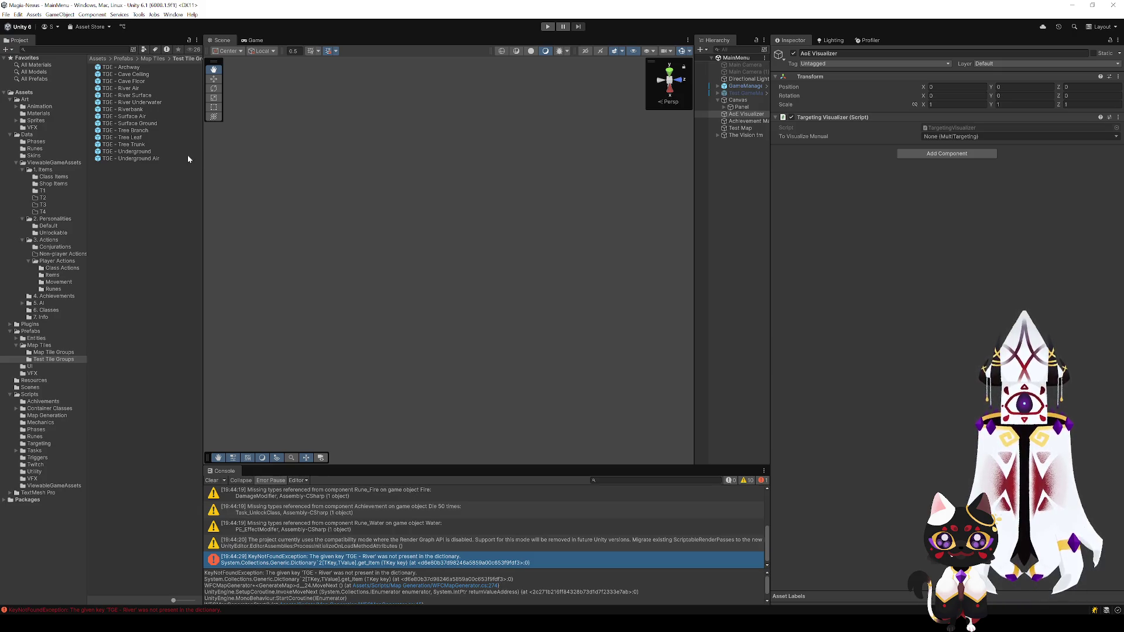
Step: Compare the Riverbank, River Air and River Surface tile groups' settings and clear the Console
{"action": "left_click", "coordinate": [129, 110]}
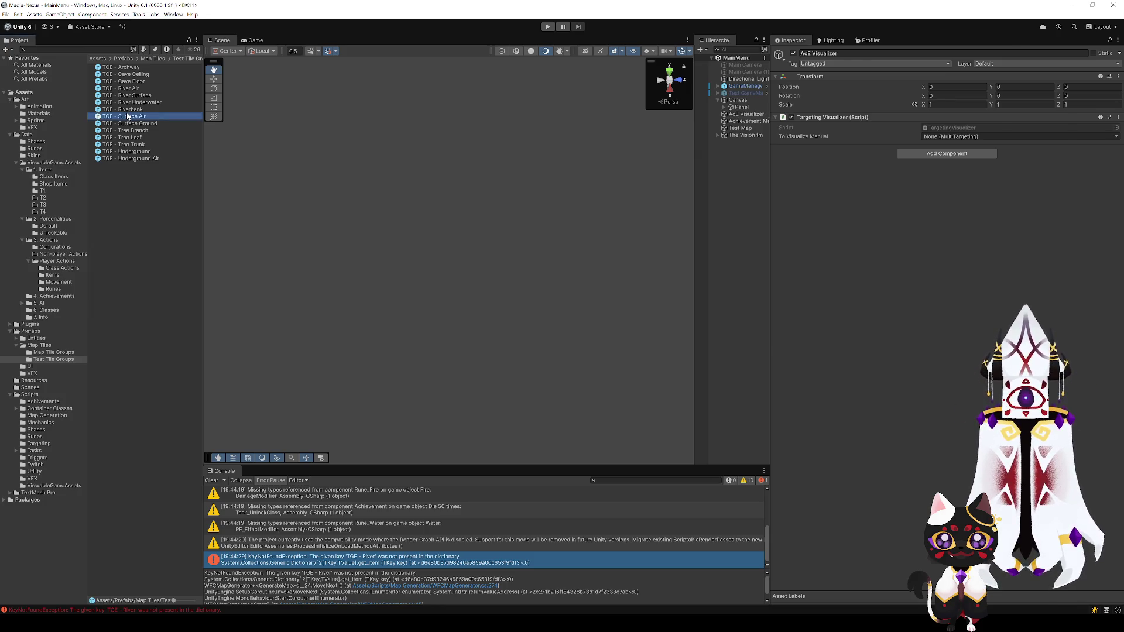
{"action": "left_click", "coordinate": [132, 103]}
{"action": "left_click", "coordinate": [135, 95]}
{"action": "left_click", "coordinate": [143, 117]}
{"action": "left_click", "coordinate": [141, 109]}
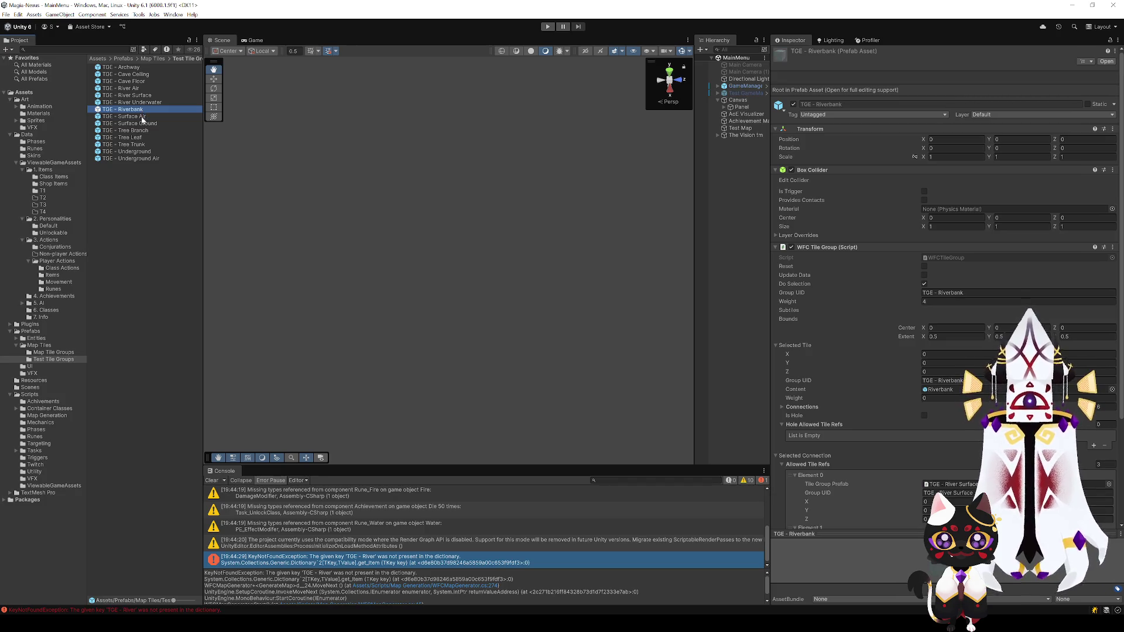
{"action": "left_click", "coordinate": [136, 96]}
{"action": "left_click", "coordinate": [134, 88]}
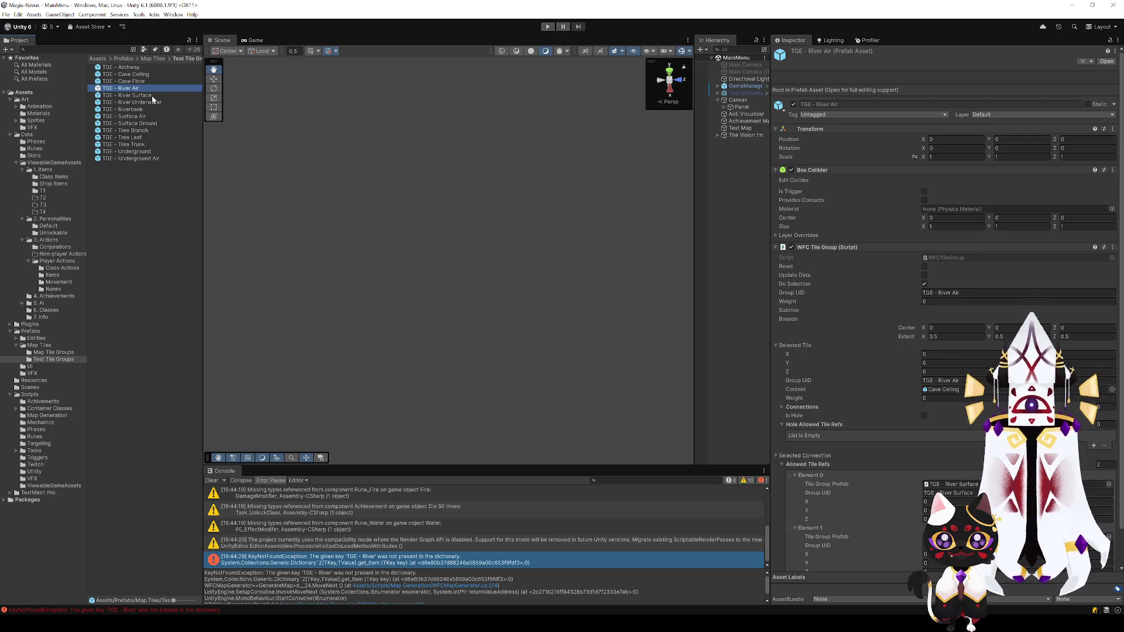
{"action": "left_click", "coordinate": [153, 97]}
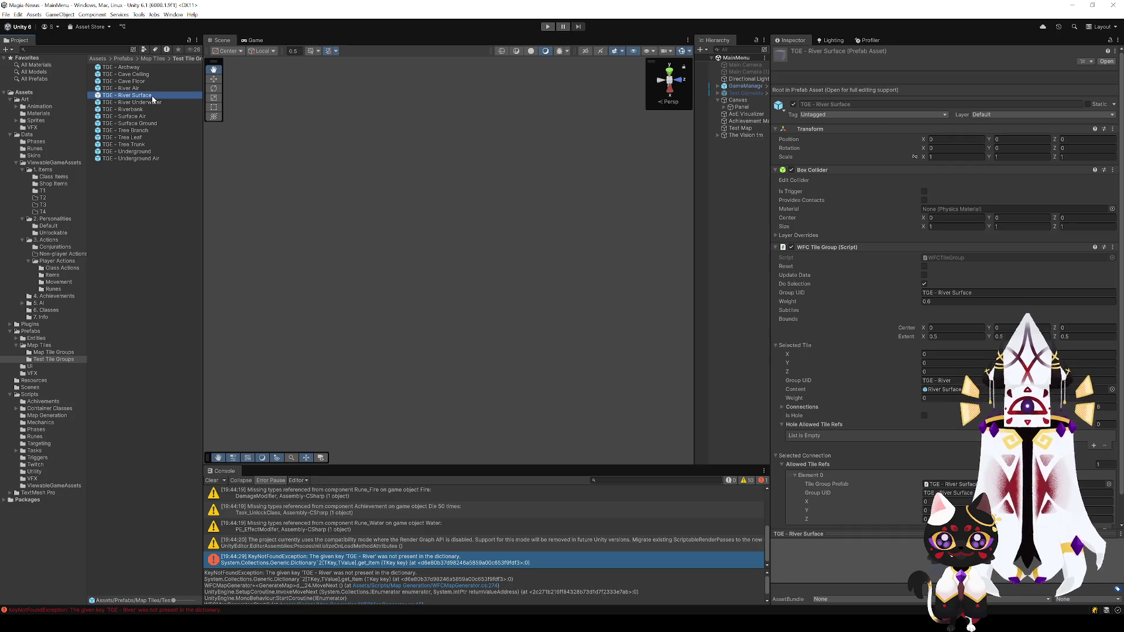
{"action": "left_click", "coordinate": [216, 480]}
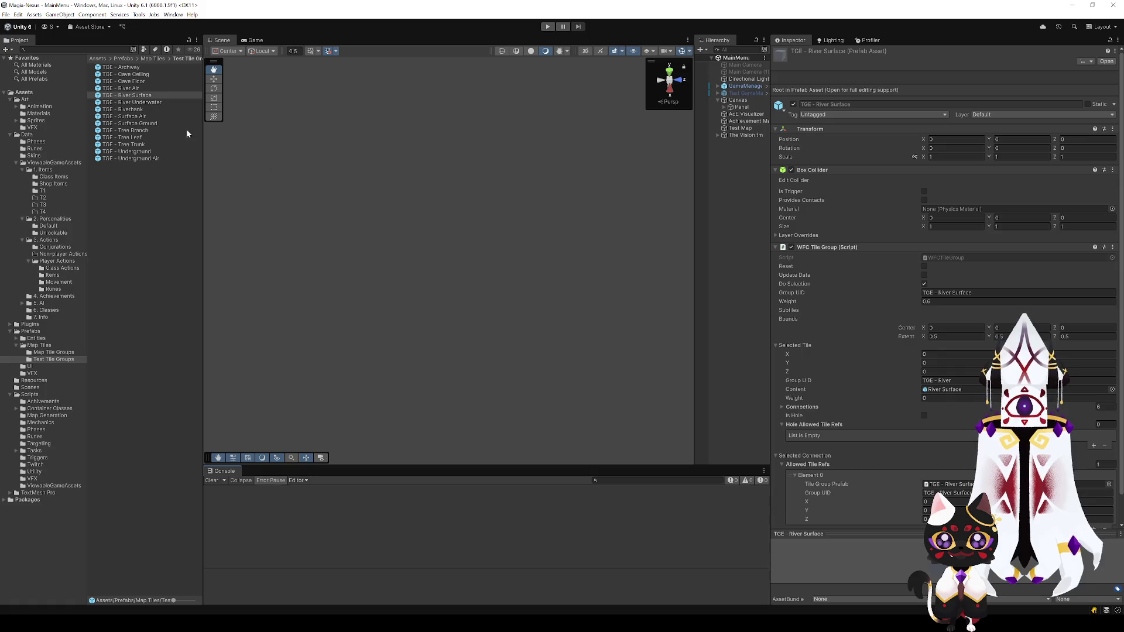
Step: Set TGE - River Underwater's Weight to 0.1 and compare it with Riverbank and Surface Air
{"action": "left_click", "coordinate": [134, 103]}
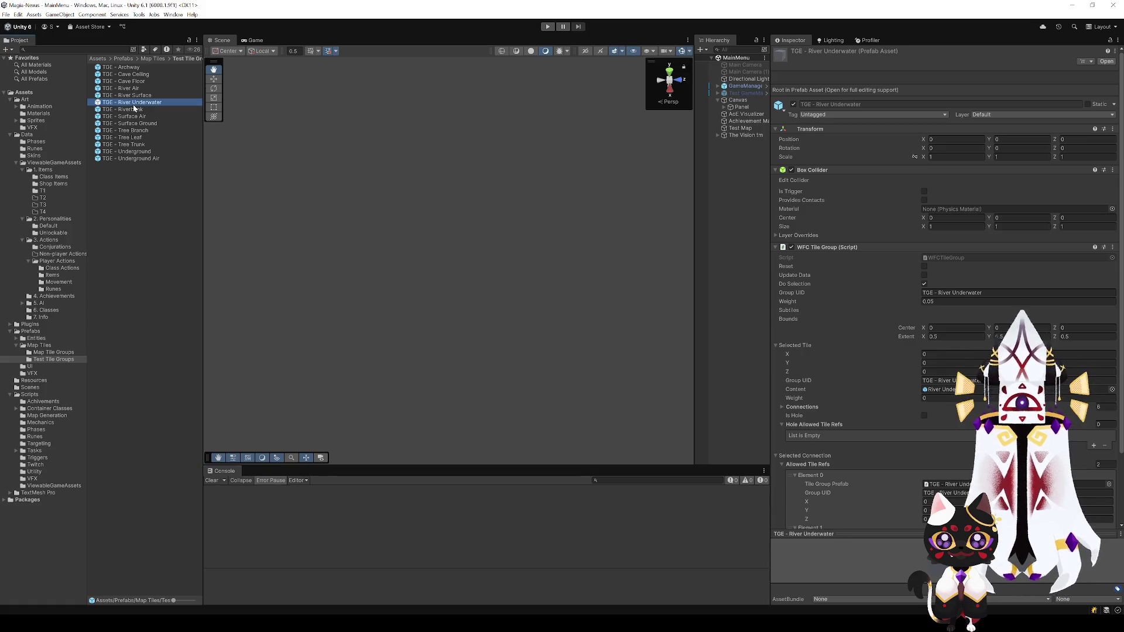
{"action": "left_click", "coordinate": [932, 302]}
{"action": "type", "text": "0.1"}
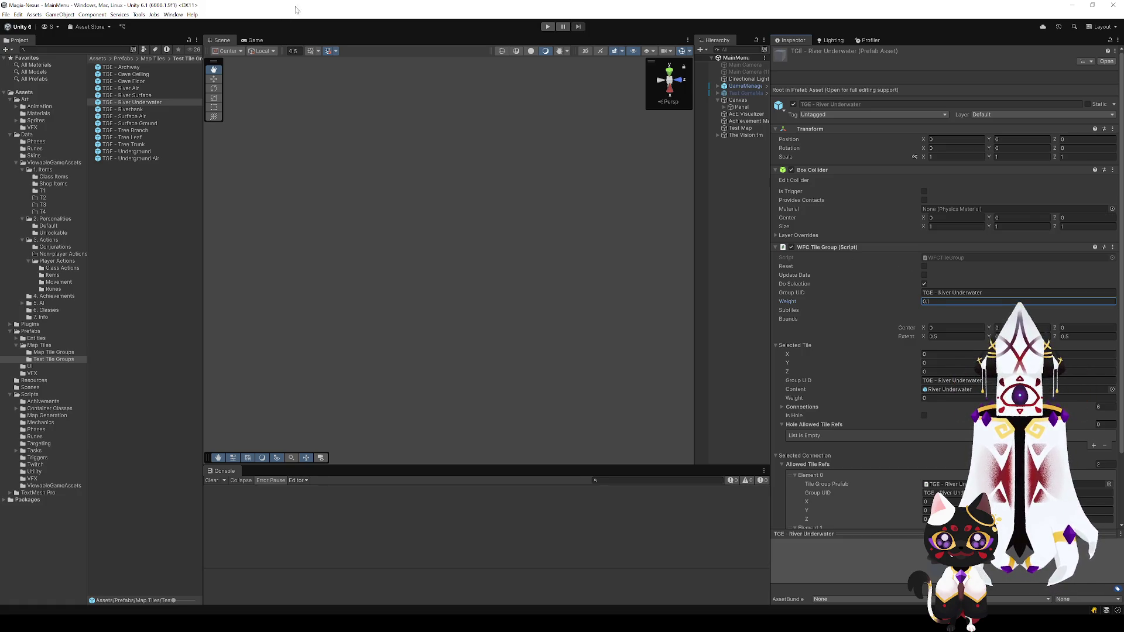
{"action": "left_click", "coordinate": [124, 110]}
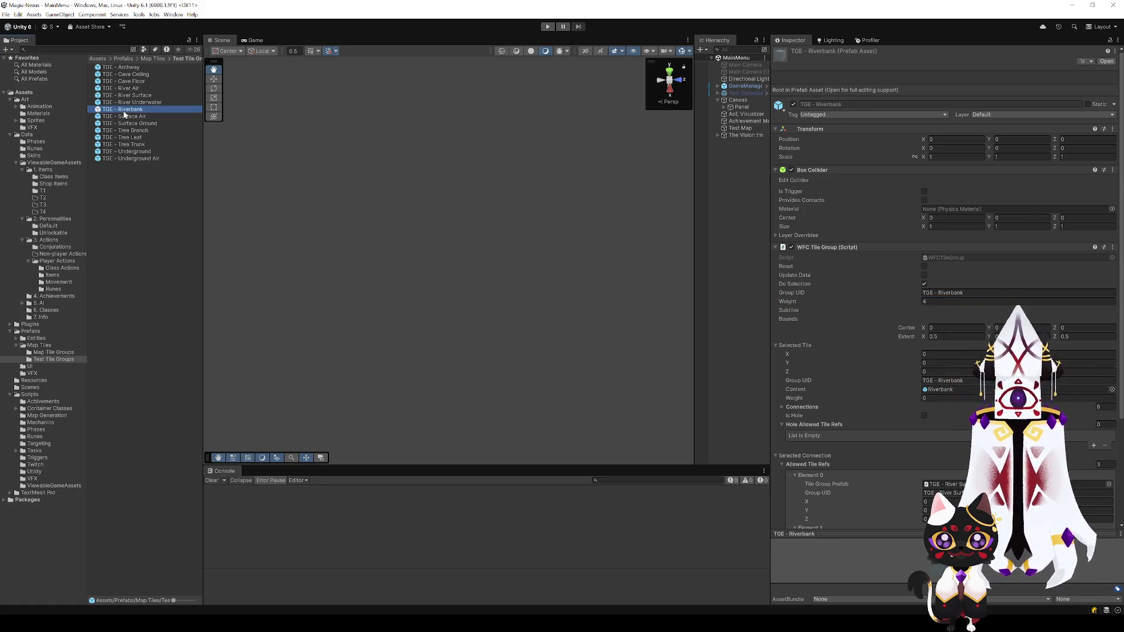
{"action": "left_click", "coordinate": [143, 116]}
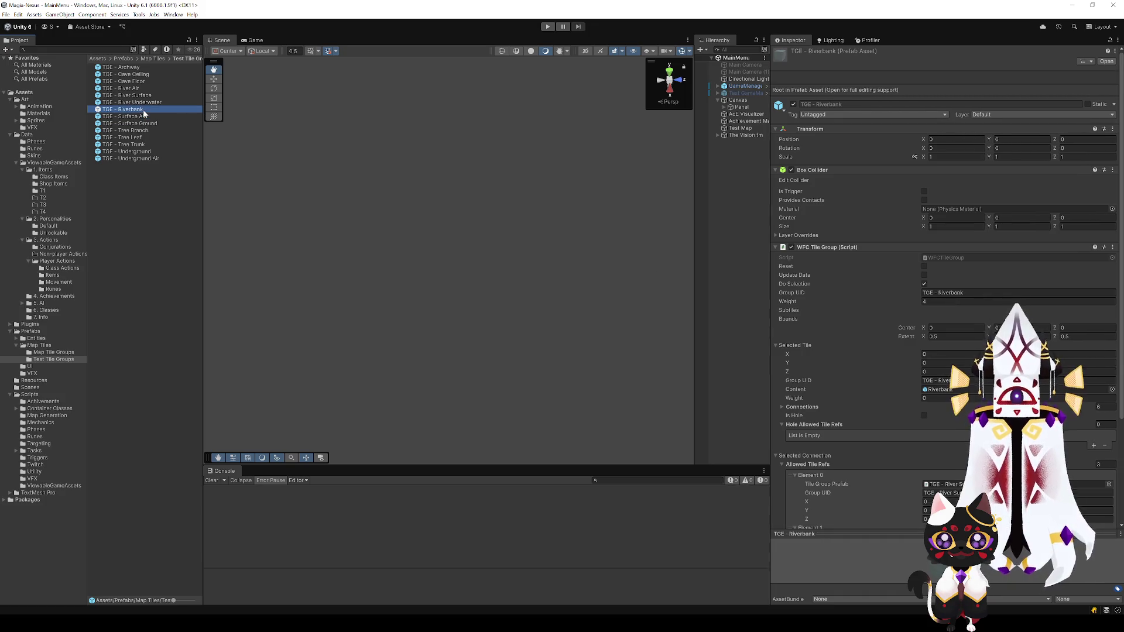
{"action": "left_click", "coordinate": [150, 183]}
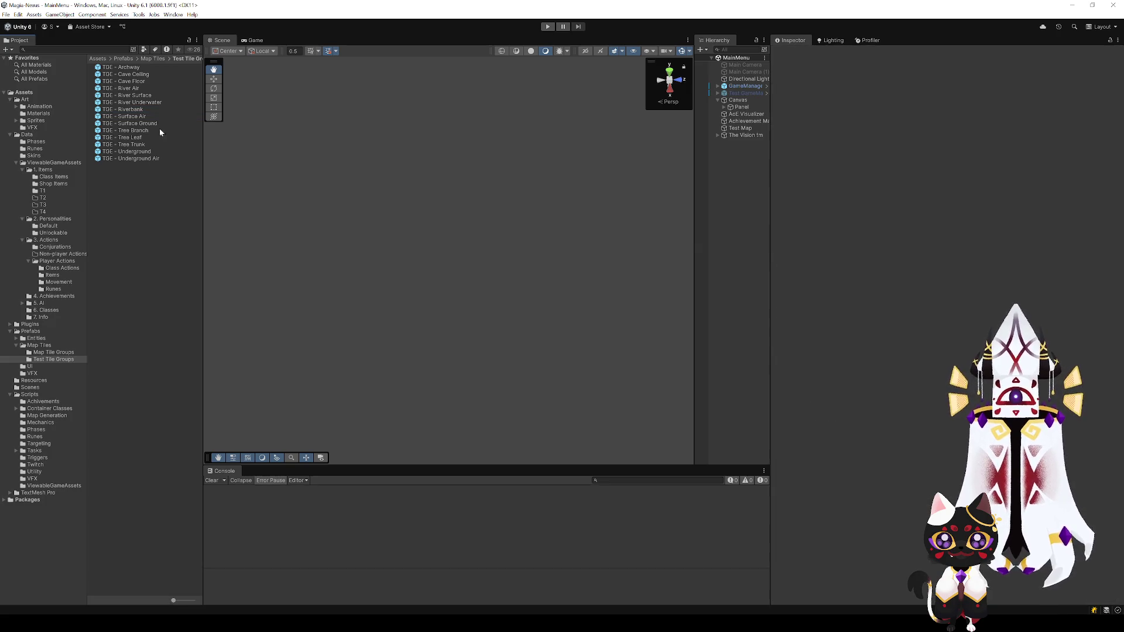
{"action": "double_click", "coordinate": [129, 88]}
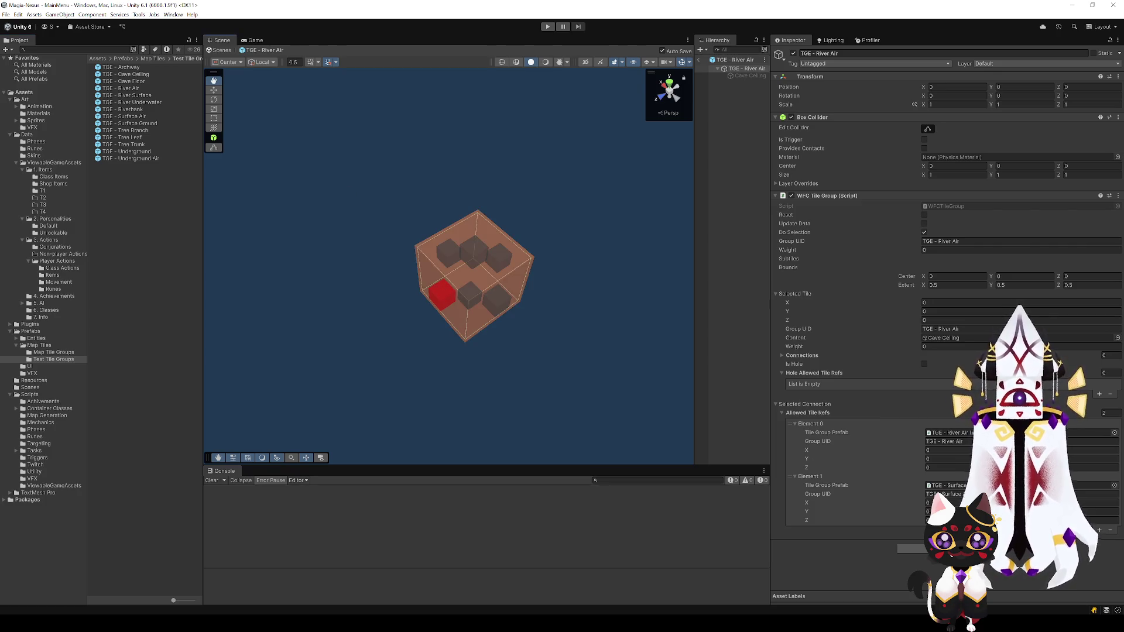
Step: Add then remove a third allowed tile ref on River Air's connection, leaving two
{"action": "left_click", "coordinate": [1099, 530]}
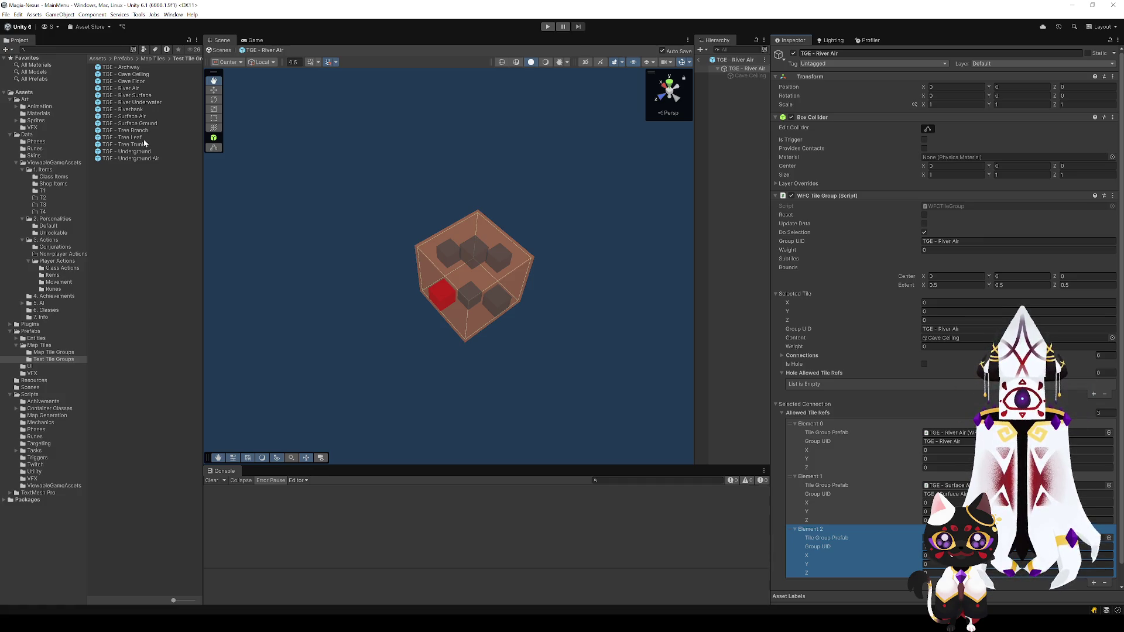
{"action": "scroll", "coordinate": [1106, 583], "scroll_direction": "down", "scroll_amount": 1}
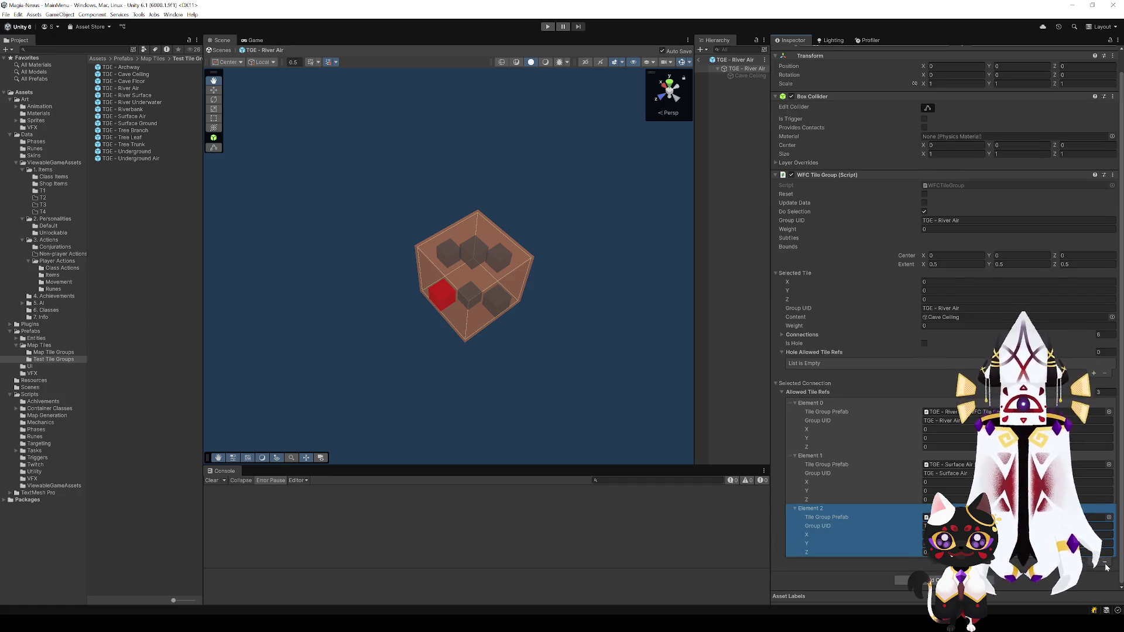
{"action": "left_click", "coordinate": [1105, 563]}
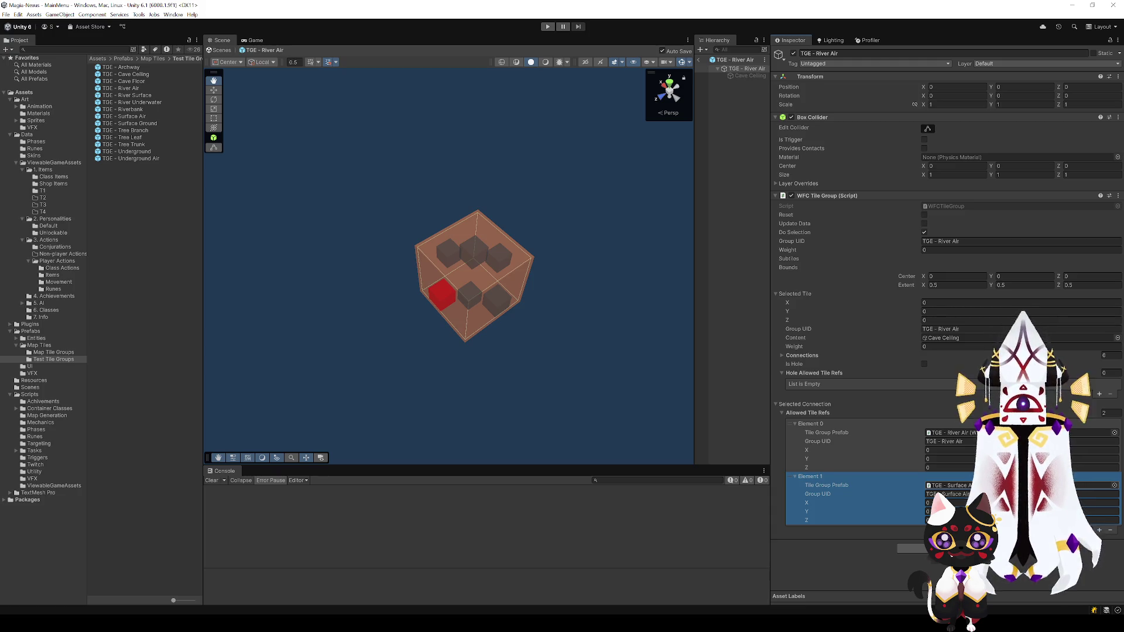
{"action": "double_click", "coordinate": [127, 95]}
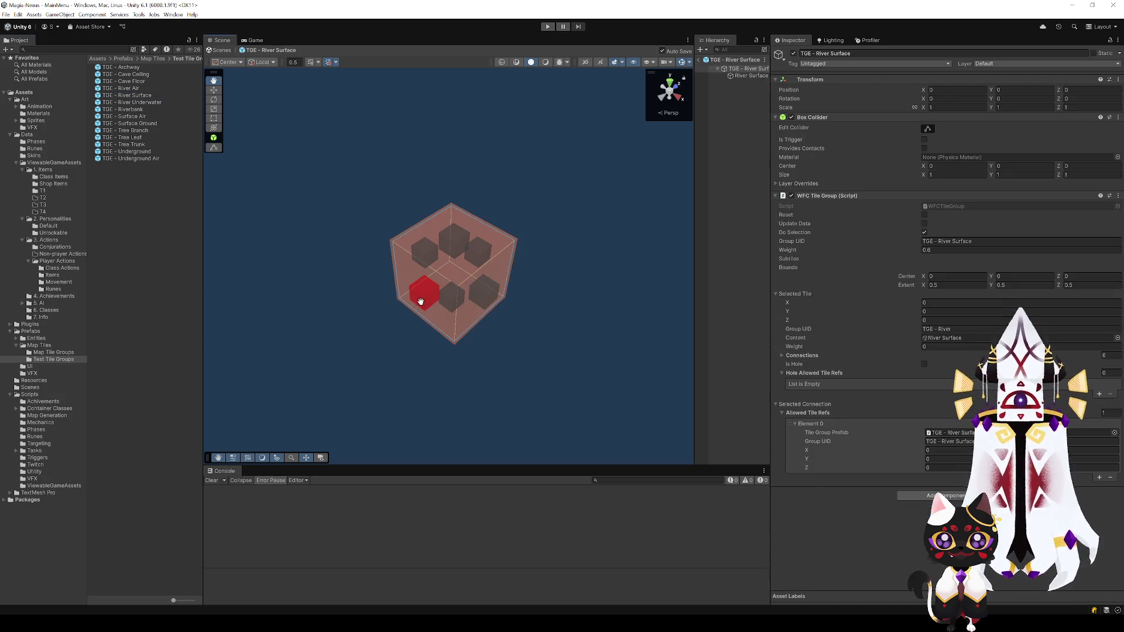
Step: Add TGE - River Air as a second allowed tile ref on a River Surface connection
{"action": "left_click", "coordinate": [1098, 478]}
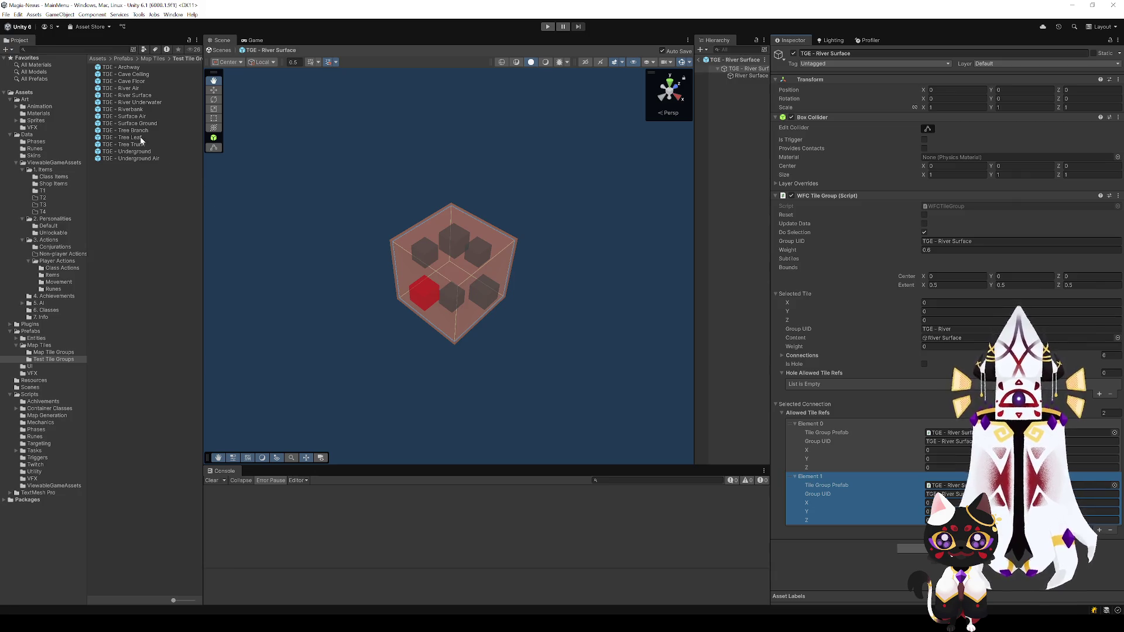
{"action": "mouse_move", "coordinate": [141, 86]}
{"action": "left_mouse_down"}
{"action": "mouse_move", "coordinate": [770, 454]}
{"action": "mouse_move", "coordinate": [945, 485]}
{"action": "left_mouse_up"}
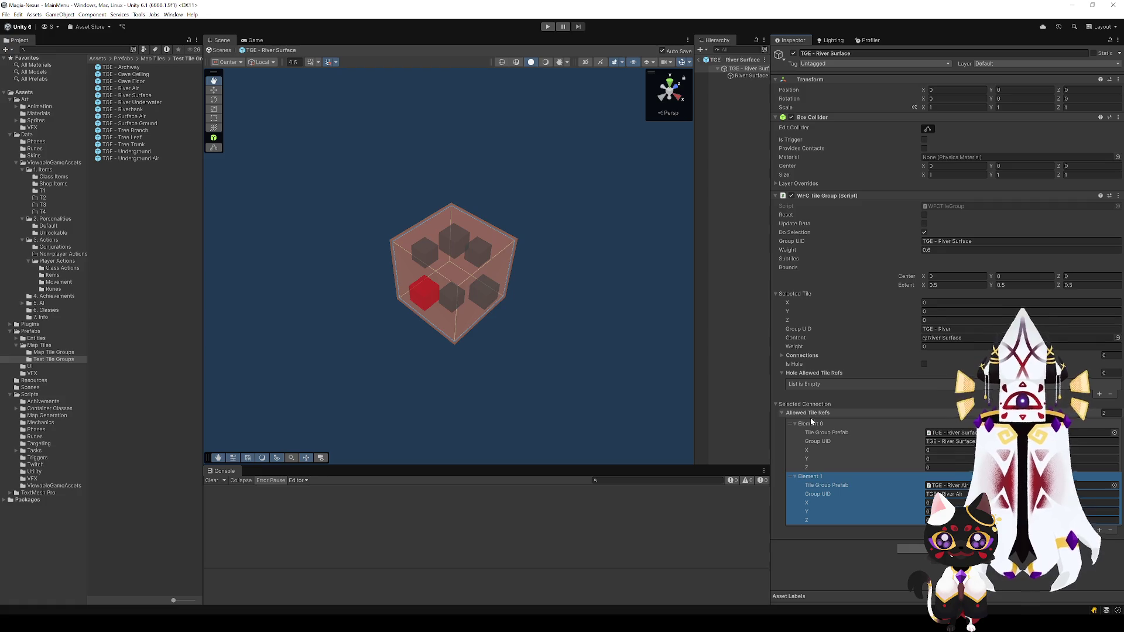
{"action": "key", "text": "Delete"}
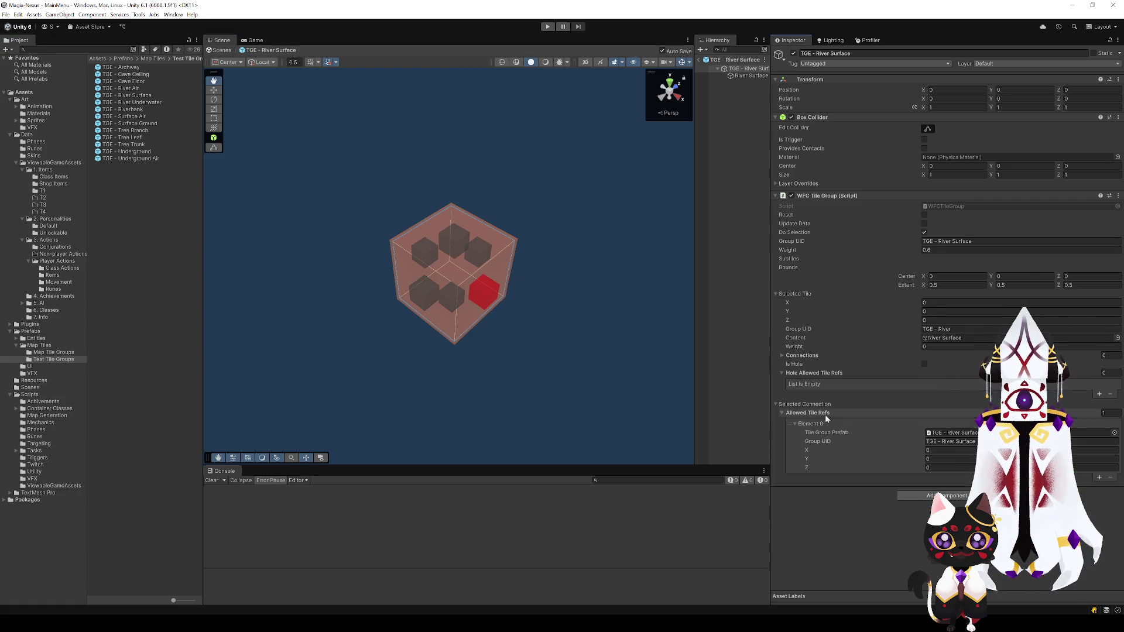
{"action": "left_click", "coordinate": [494, 256]}
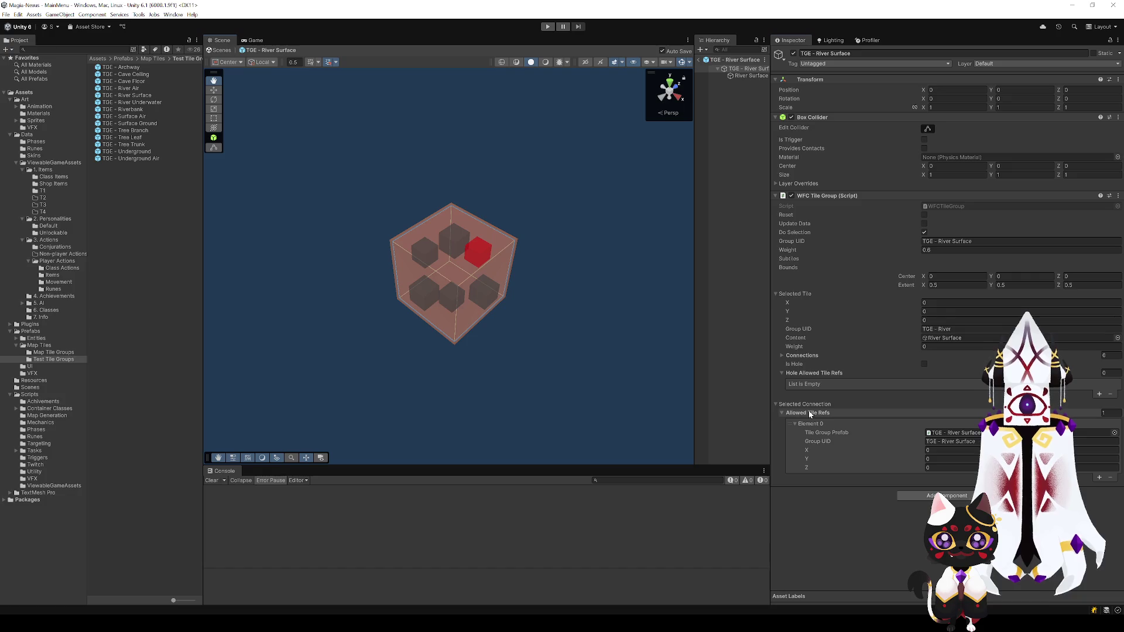
{"action": "key", "text": "ctrl+z"}
Step: Check River Surface's upper-left and lower-right connections and review the tile groups
{"action": "left_click", "coordinate": [421, 256]}
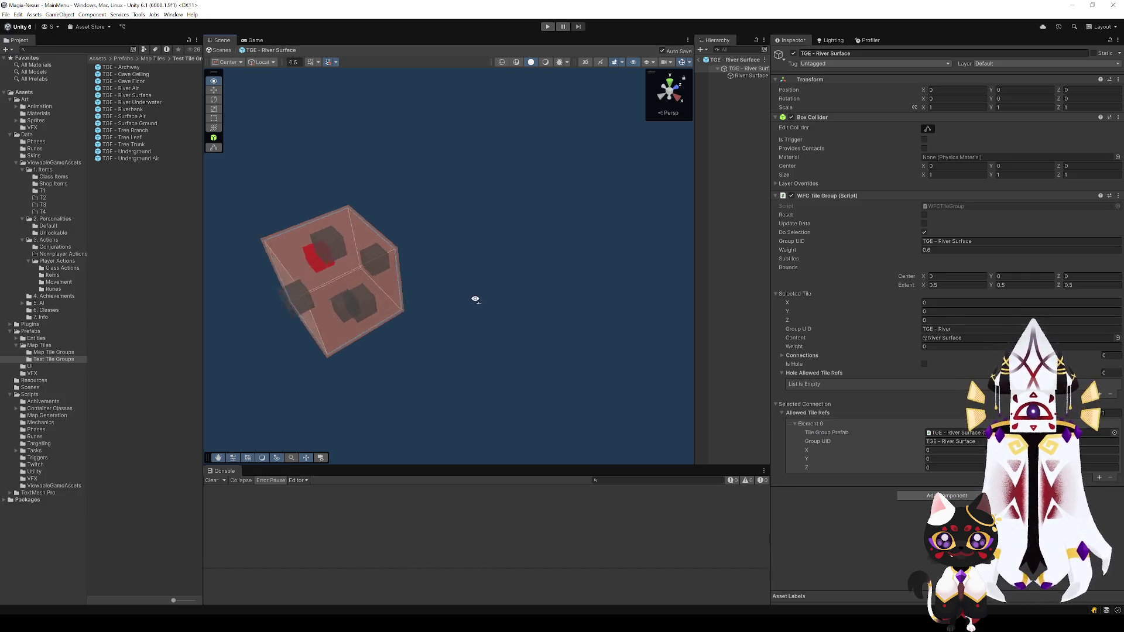
{"action": "left_click", "coordinate": [474, 299]}
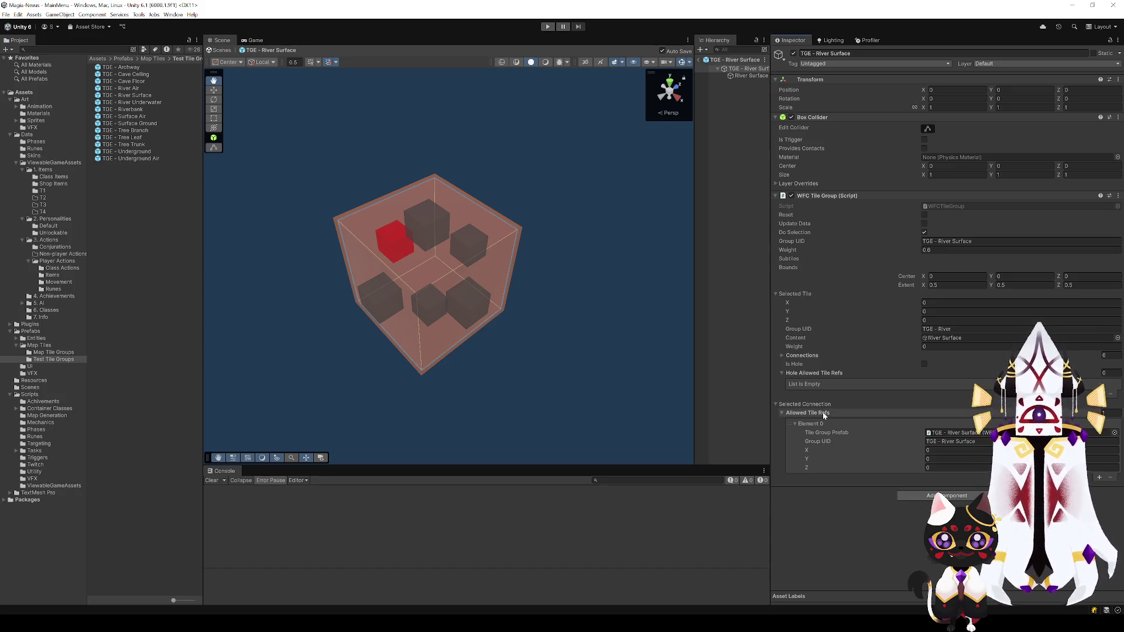
{"action": "left_click", "coordinate": [467, 299]}
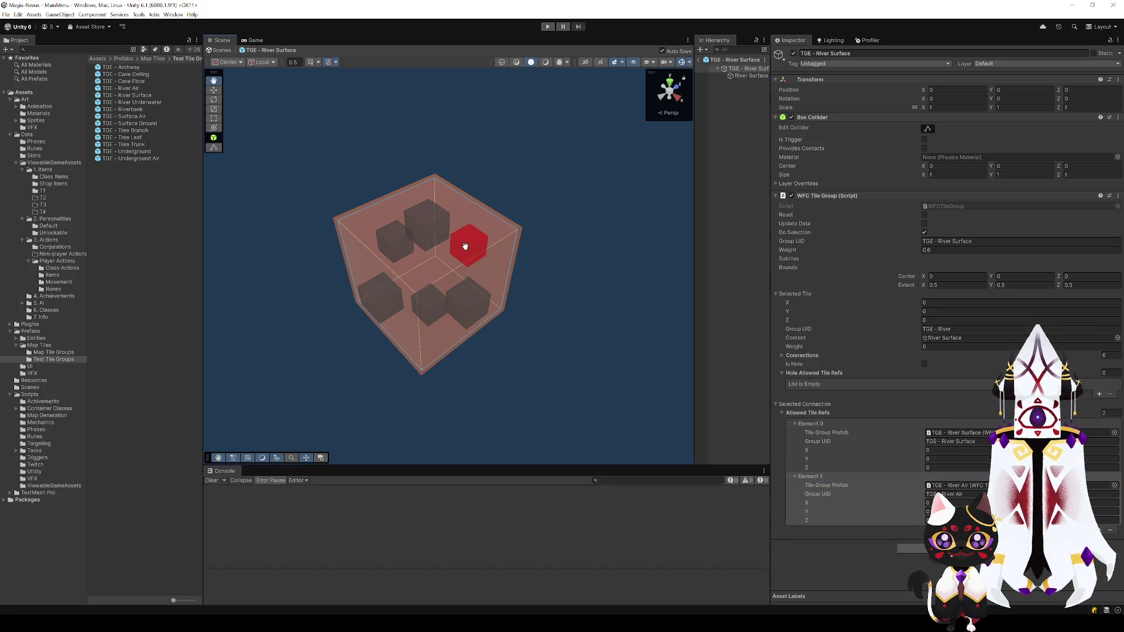
{"action": "left_click_drag", "start_coordinate": [379, 298], "coordinate": [582, 371]}
{"action": "scroll", "coordinate": [582, 371], "scroll_direction": "down", "scroll_amount": 3}
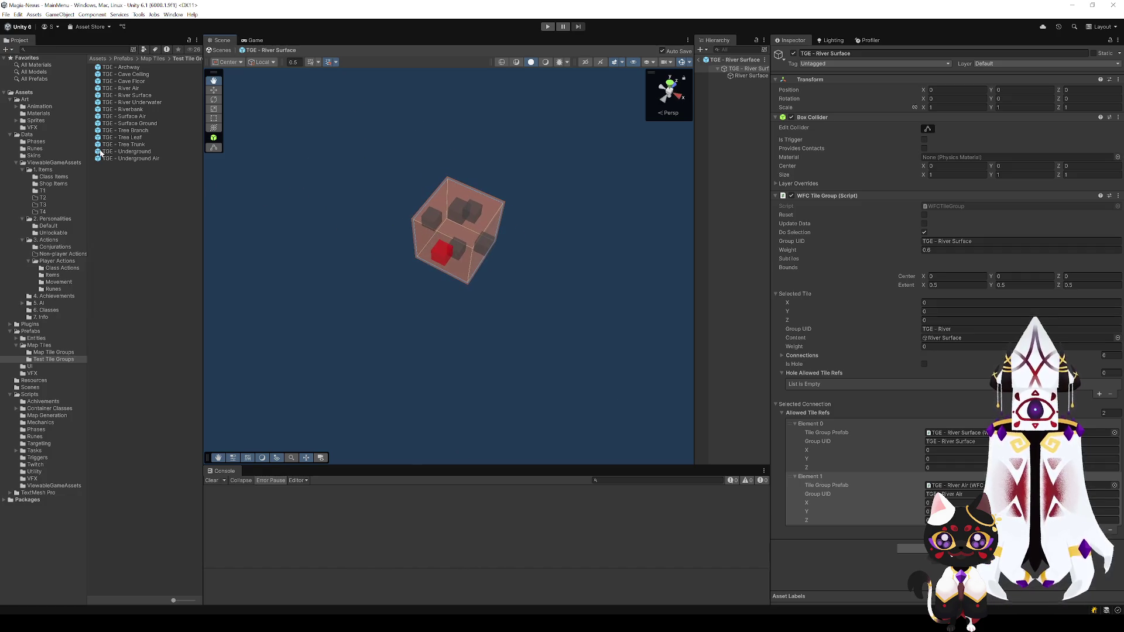
{"action": "left_click", "coordinate": [141, 103]}
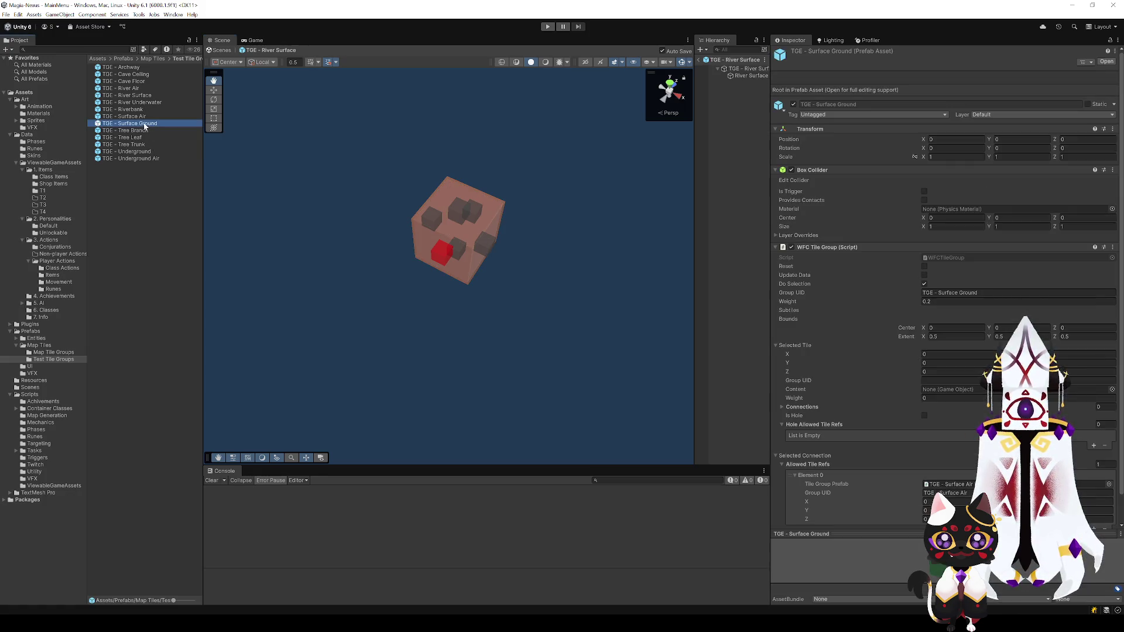
{"action": "double_click", "coordinate": [138, 110]}
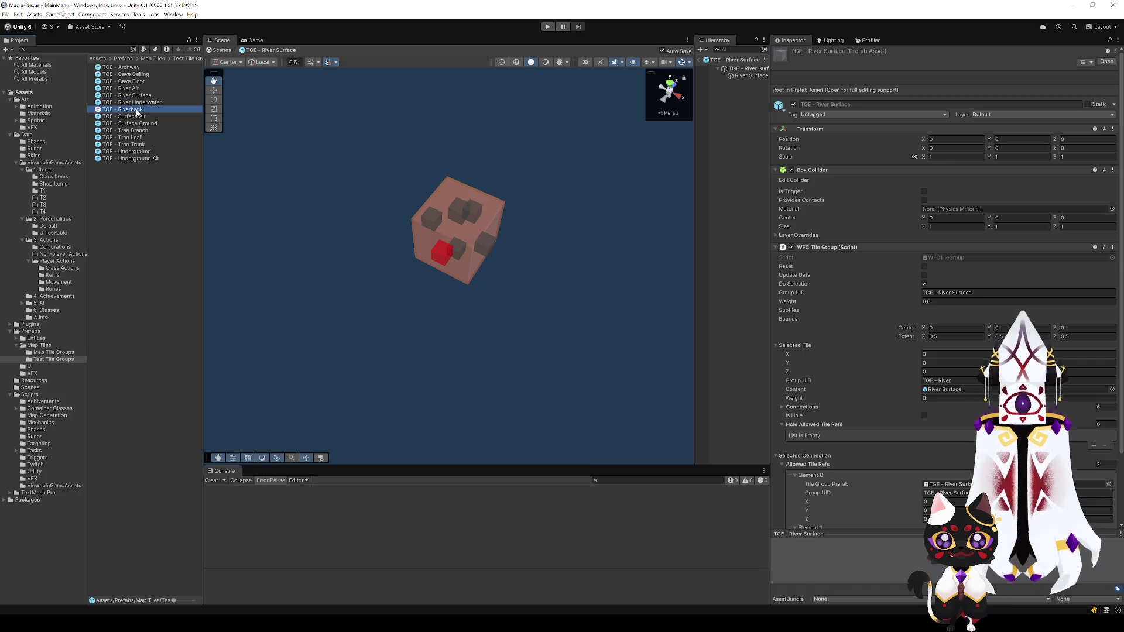
Step: Add a new allowed tile entry to Riverbank's right-side and lower-left connections
{"action": "left_click", "coordinate": [460, 316]}
{"action": "scroll", "coordinate": [899, 460], "scroll_direction": "down", "scroll_amount": 1}
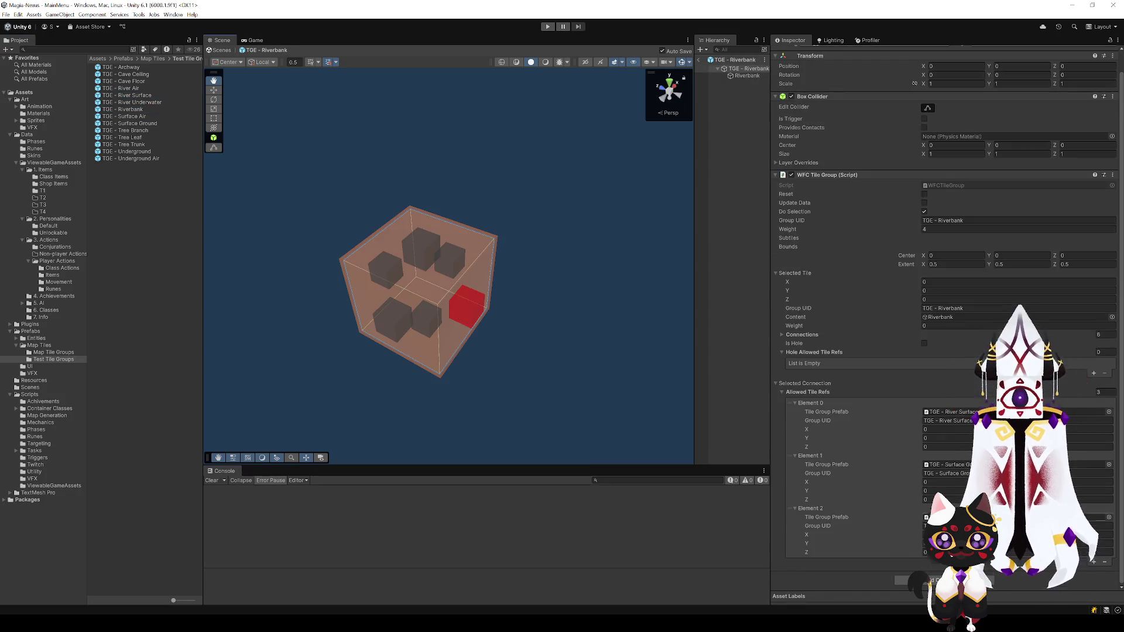
{"action": "left_click", "coordinate": [1093, 562]}
{"action": "scroll", "coordinate": [902, 495], "scroll_direction": "down", "scroll_amount": 2}
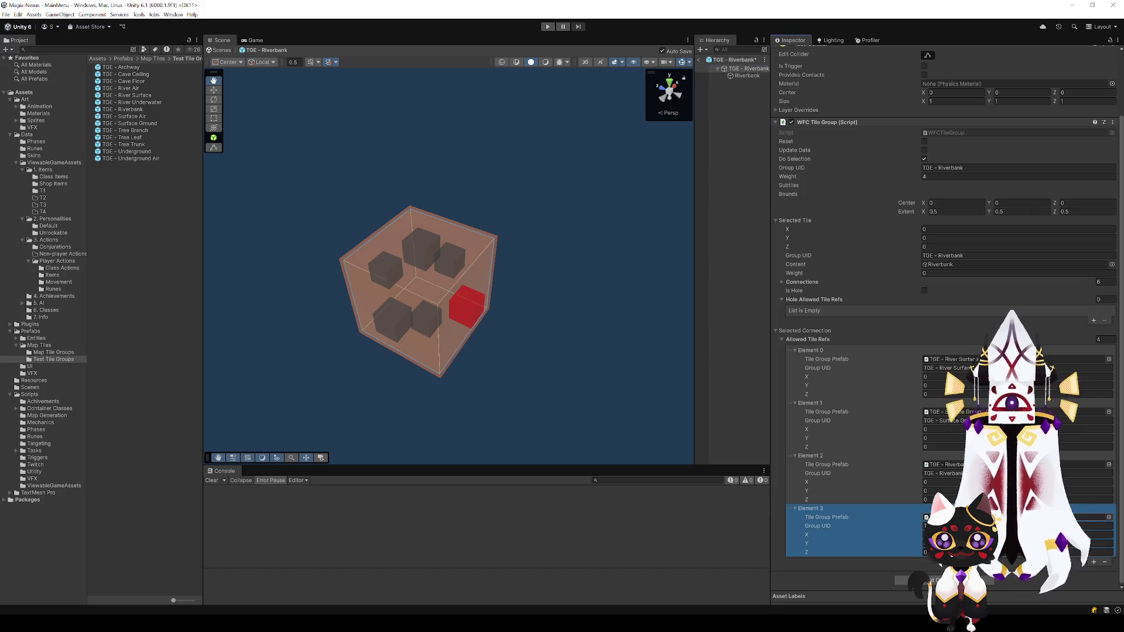
{"action": "left_click", "coordinate": [398, 328]}
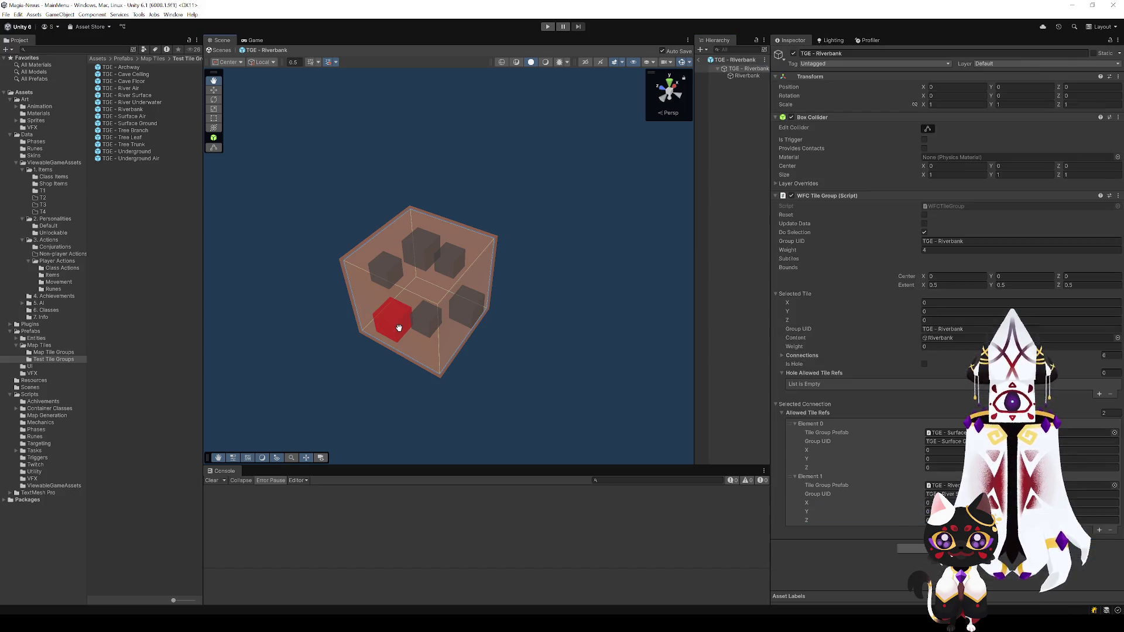
{"action": "left_click", "coordinate": [1100, 530]}
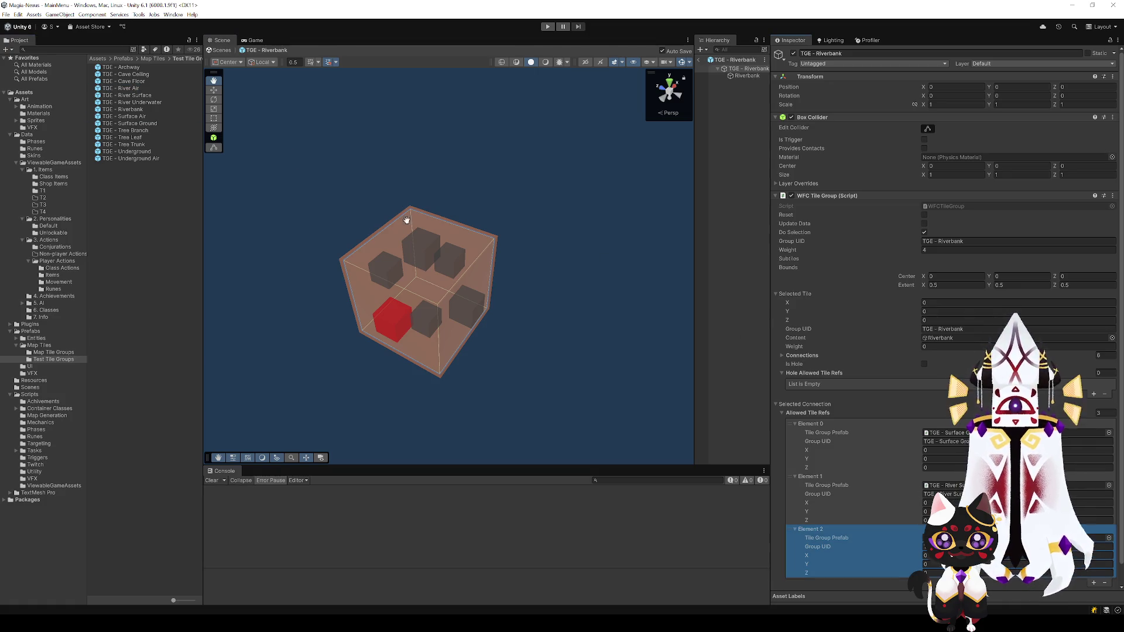
Step: Assign a tile group to the top connection's new entry and River Air to the upper-left's, then exit
{"action": "left_click", "coordinate": [453, 260]}
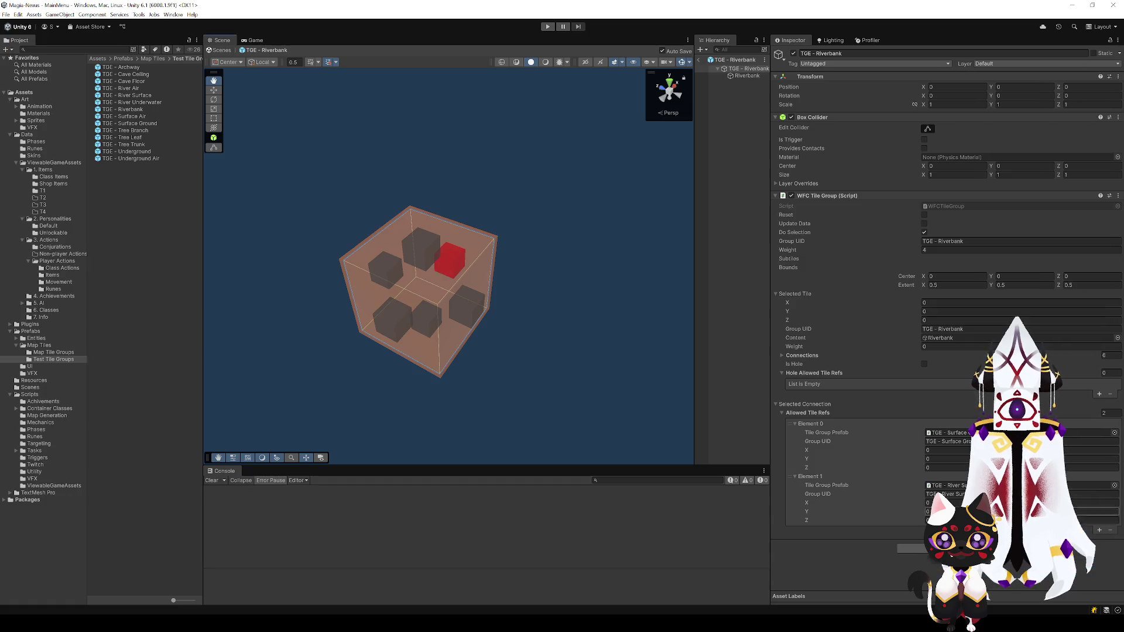
{"action": "left_click", "coordinate": [1098, 531]}
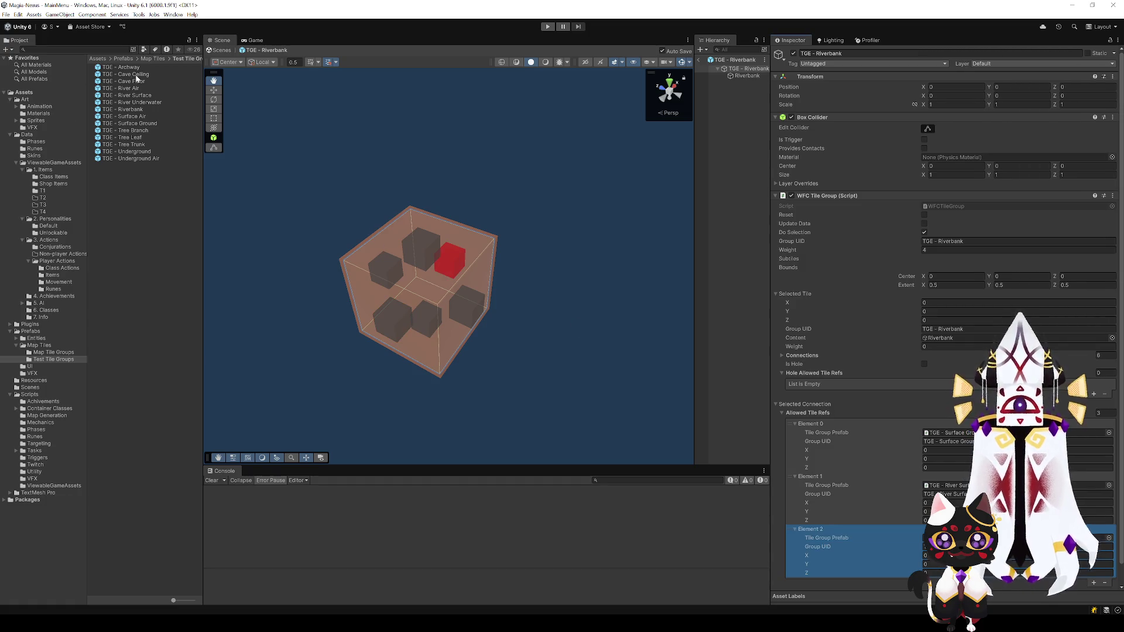
{"action": "left_click_drag", "start_coordinate": [138, 91], "coordinate": [914, 532]}
{"action": "left_click", "coordinate": [380, 280]}
{"action": "left_click", "coordinate": [1094, 584]}
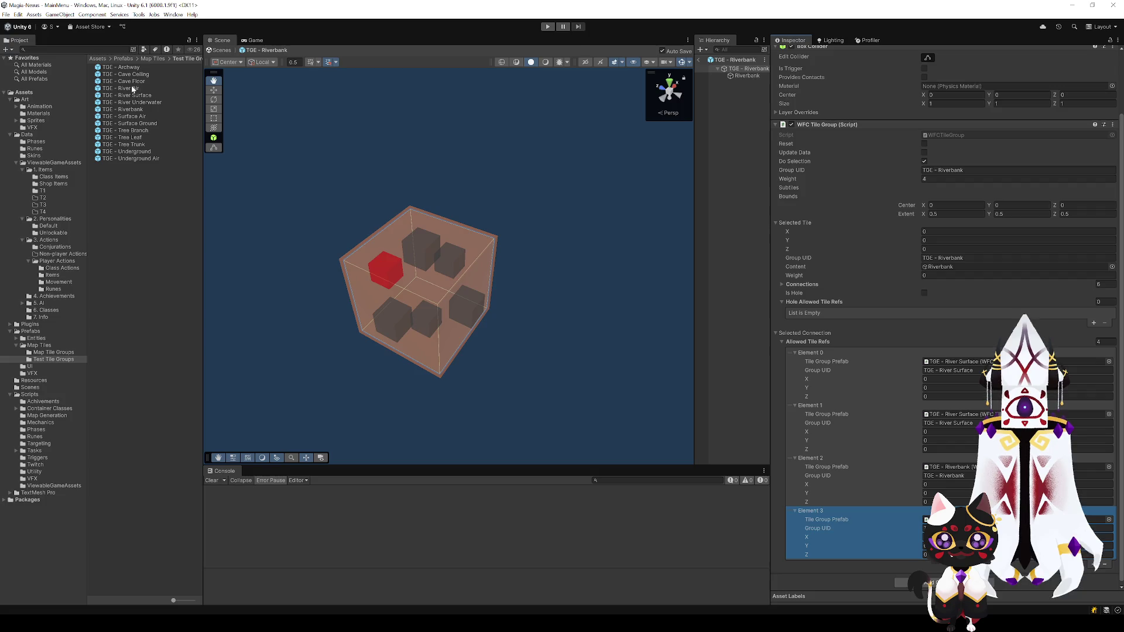
{"action": "mouse_move", "coordinate": [133, 88]}
{"action": "left_mouse_down"}
{"action": "mouse_move", "coordinate": [399, 201]}
{"action": "mouse_move", "coordinate": [948, 519]}
{"action": "left_mouse_up"}
{"action": "left_click", "coordinate": [698, 59]}
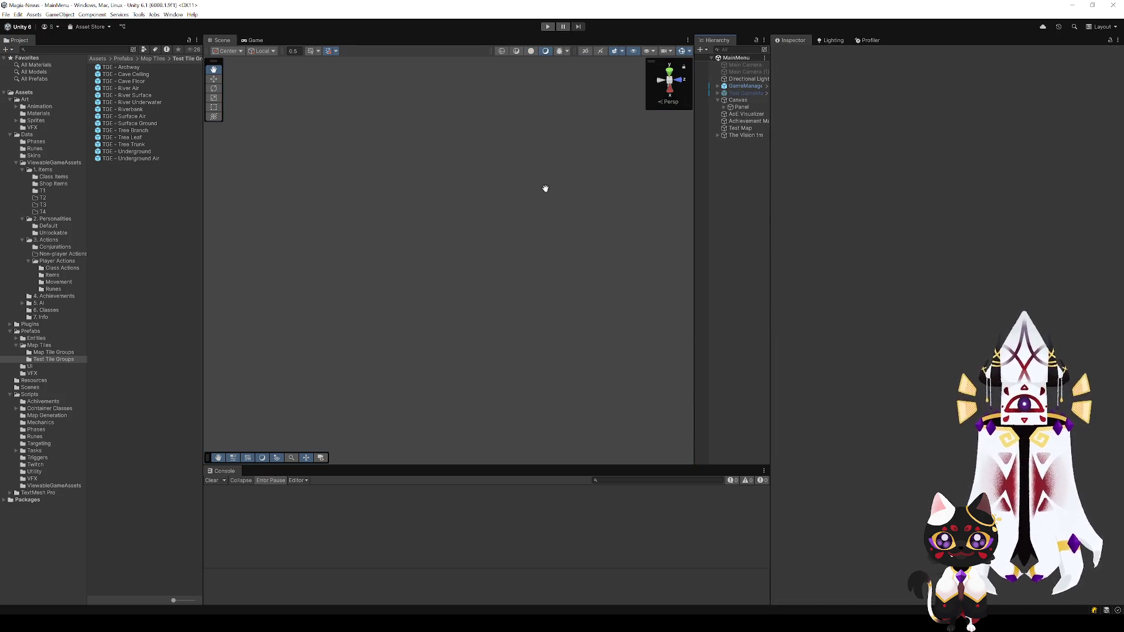
Step: Run map generation, inspect the 'TGE - River' KeyNotFoundException details, and stop the run
{"action": "left_click", "coordinate": [547, 27]}
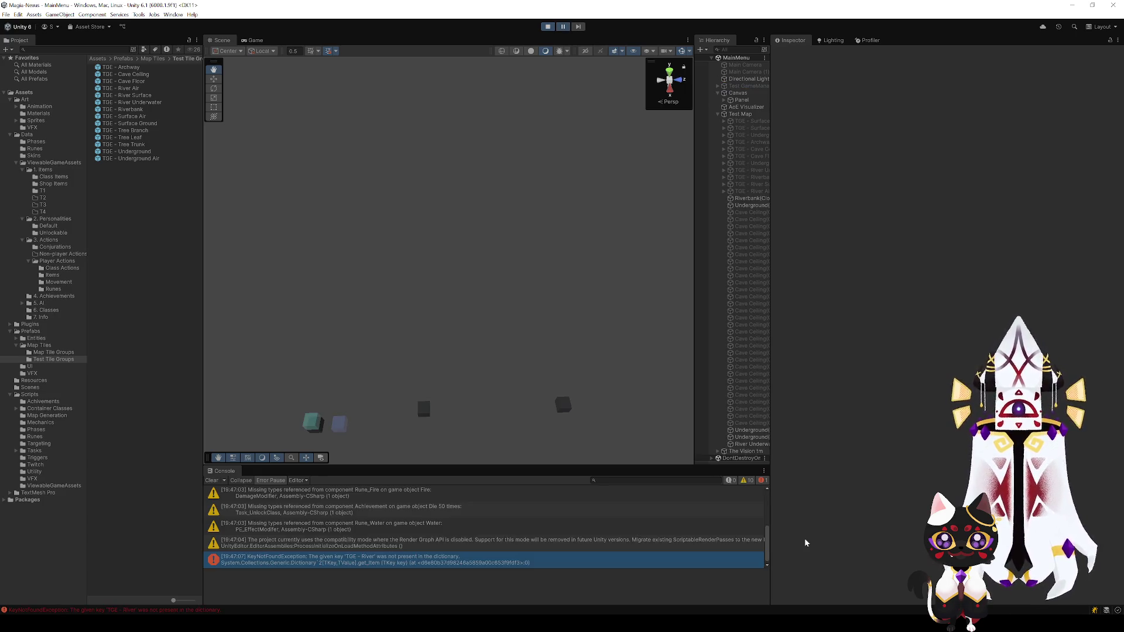
{"action": "left_click", "coordinate": [410, 560]}
{"action": "left_click", "coordinate": [547, 26]}
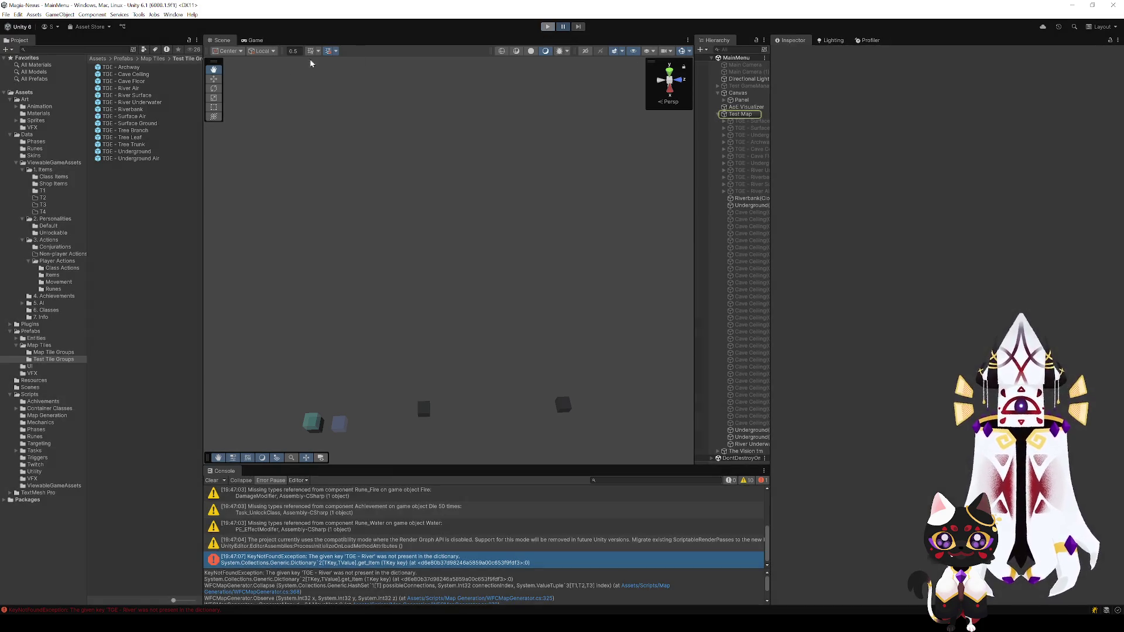
{"action": "left_click", "coordinate": [145, 122]}
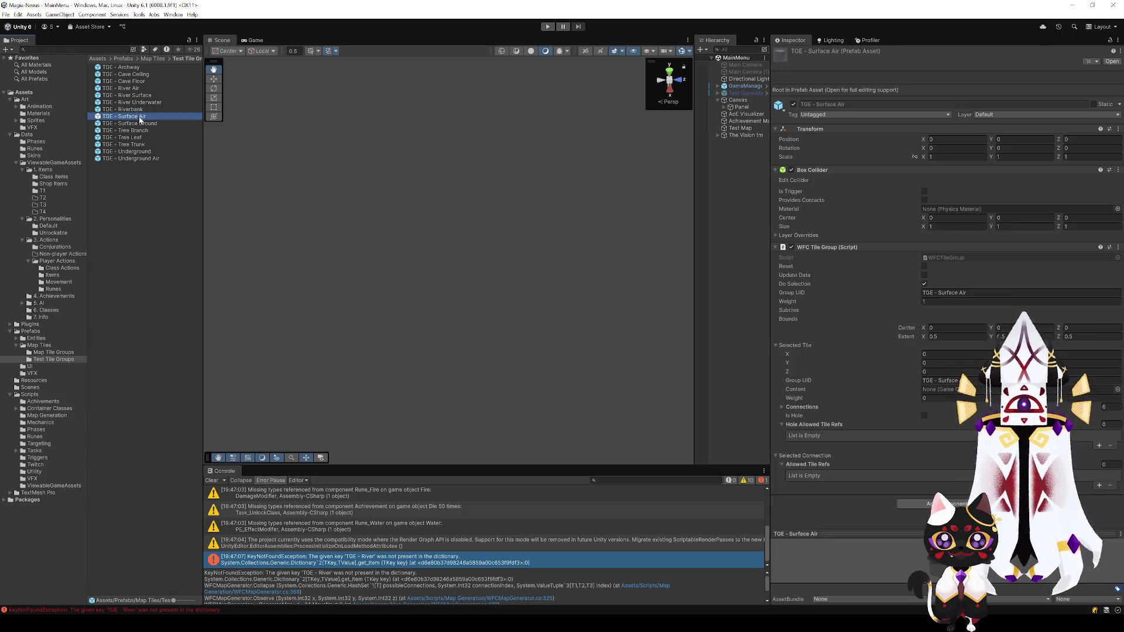
Step: Open the River Underwater tile group prefab and inspect its bottom-centre connection
{"action": "left_click", "coordinate": [132, 116]}
{"action": "left_click", "coordinate": [130, 109]}
{"action": "left_click", "coordinate": [132, 102]}
{"action": "double_click", "coordinate": [132, 102]}
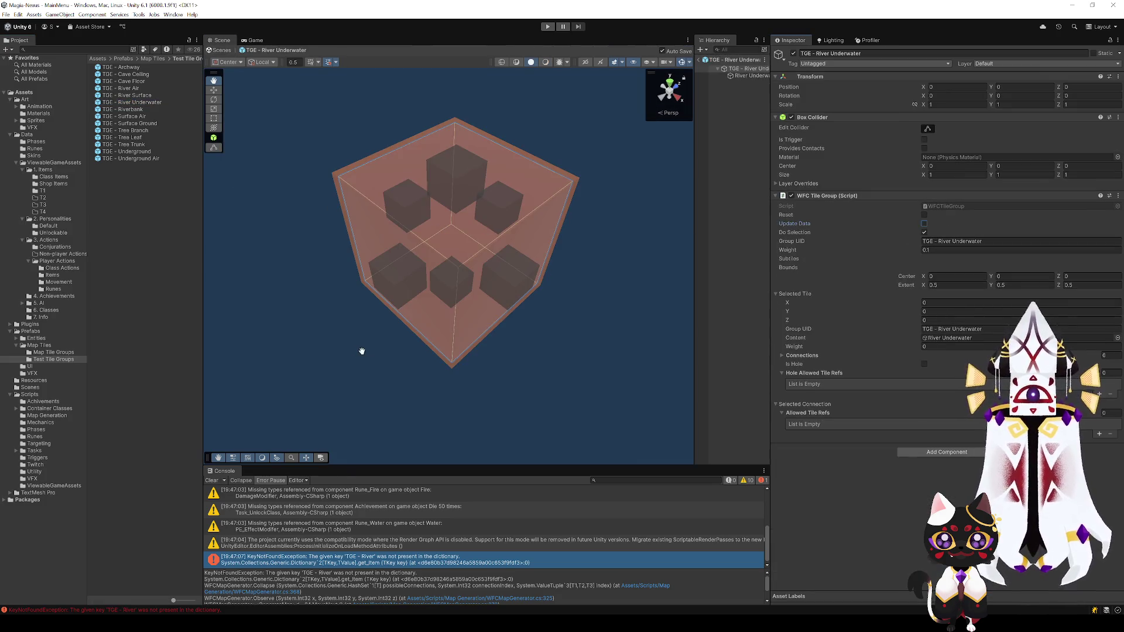
{"action": "left_click", "coordinate": [455, 282]}
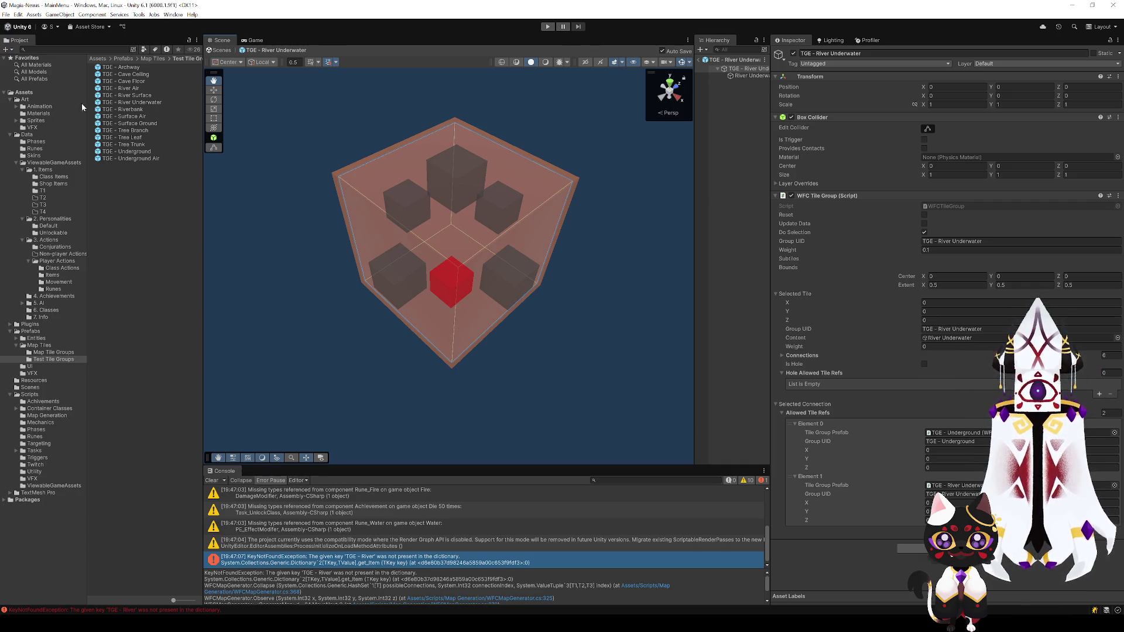
{"action": "double_click", "coordinate": [132, 110]}
{"action": "left_click", "coordinate": [132, 103]}
{"action": "double_click", "coordinate": [132, 105]}
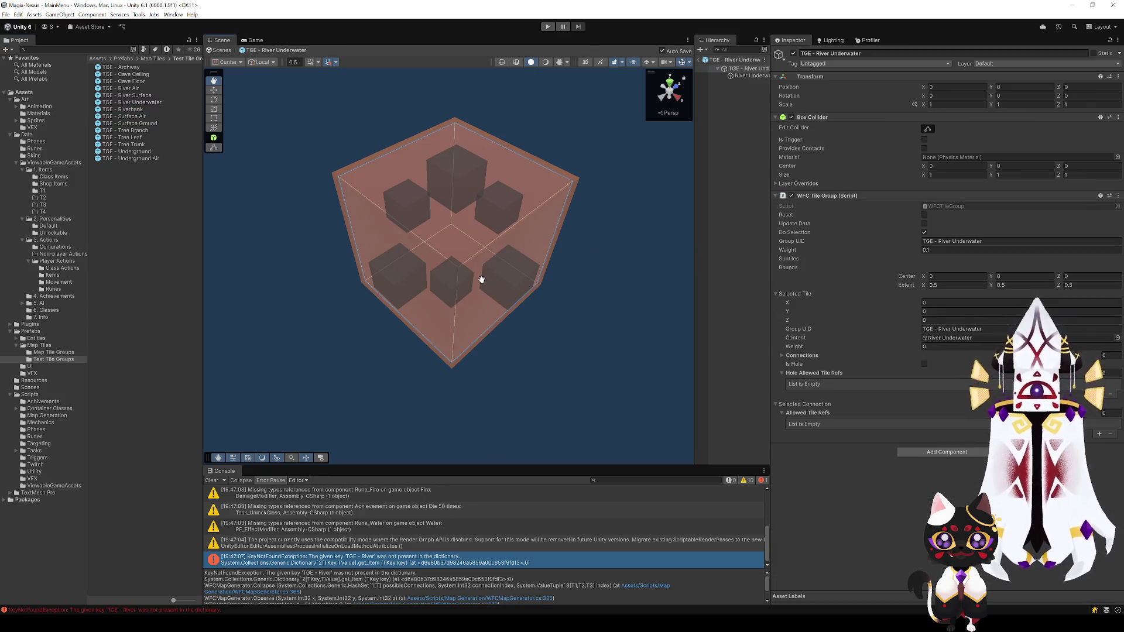
{"action": "left_click", "coordinate": [446, 275]}
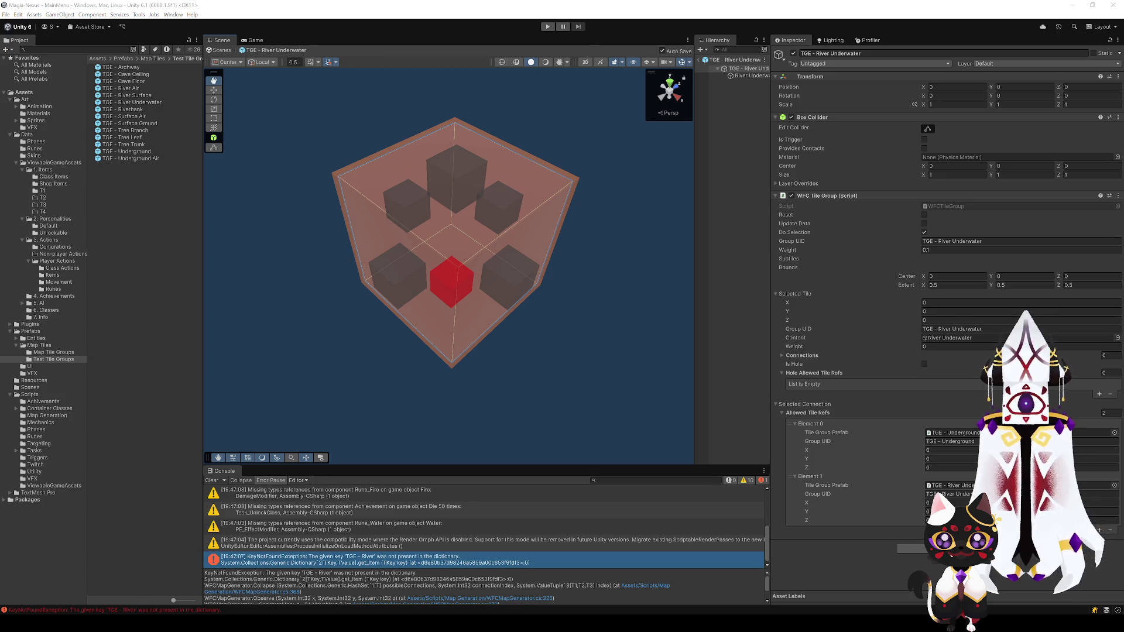
Step: Assign River Underwater as the second allowed tile, then check the top and left connection slots
{"action": "mouse_move", "coordinate": [127, 95]}
{"action": "left_mouse_down"}
{"action": "mouse_move", "coordinate": [459, 234]}
{"action": "mouse_move", "coordinate": [959, 485]}
{"action": "left_mouse_up"}
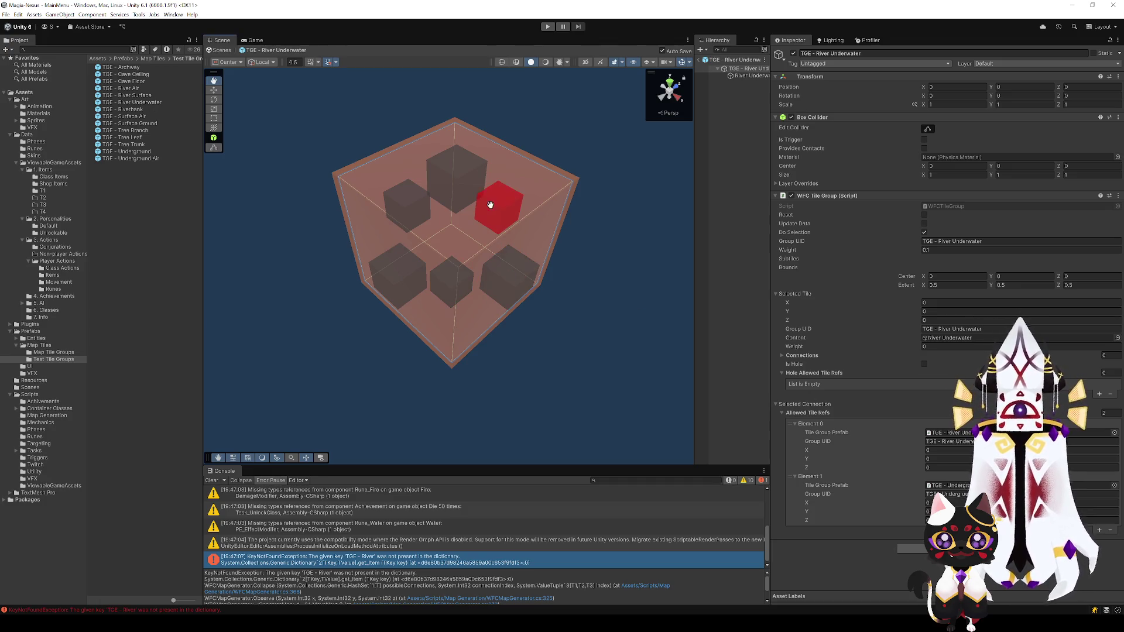
{"action": "left_click", "coordinate": [449, 186]}
{"action": "left_click", "coordinate": [382, 204]}
{"action": "left_click", "coordinate": [395, 272]}
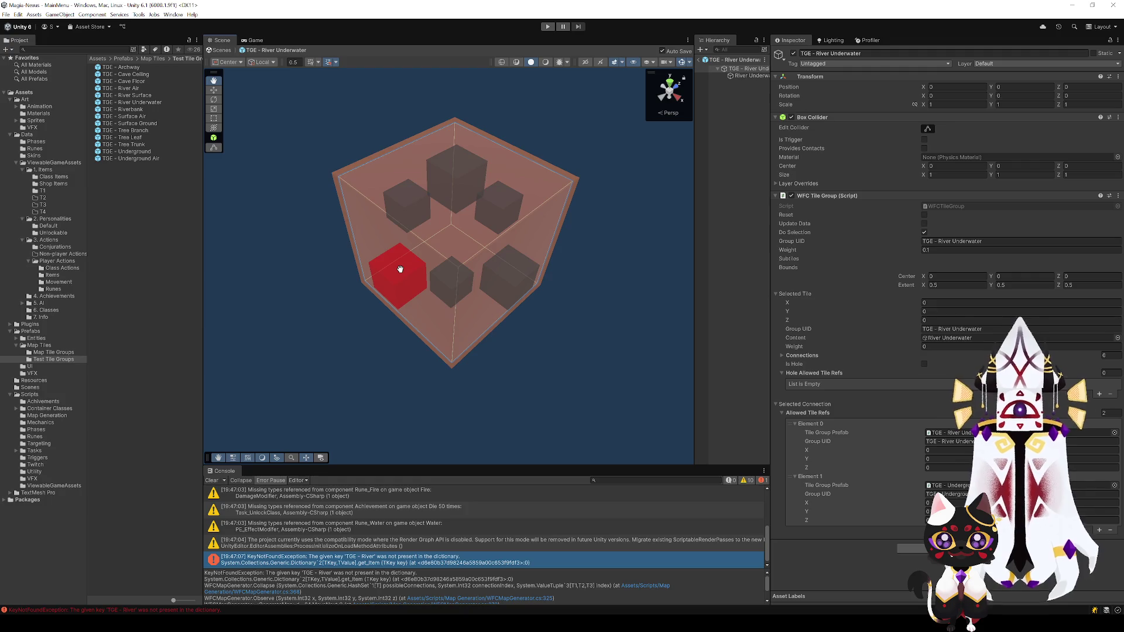
Step: Review the River Air and Riverbank tile groups' connections on each face
{"action": "double_click", "coordinate": [129, 88]}
{"action": "left_click", "coordinate": [473, 292]}
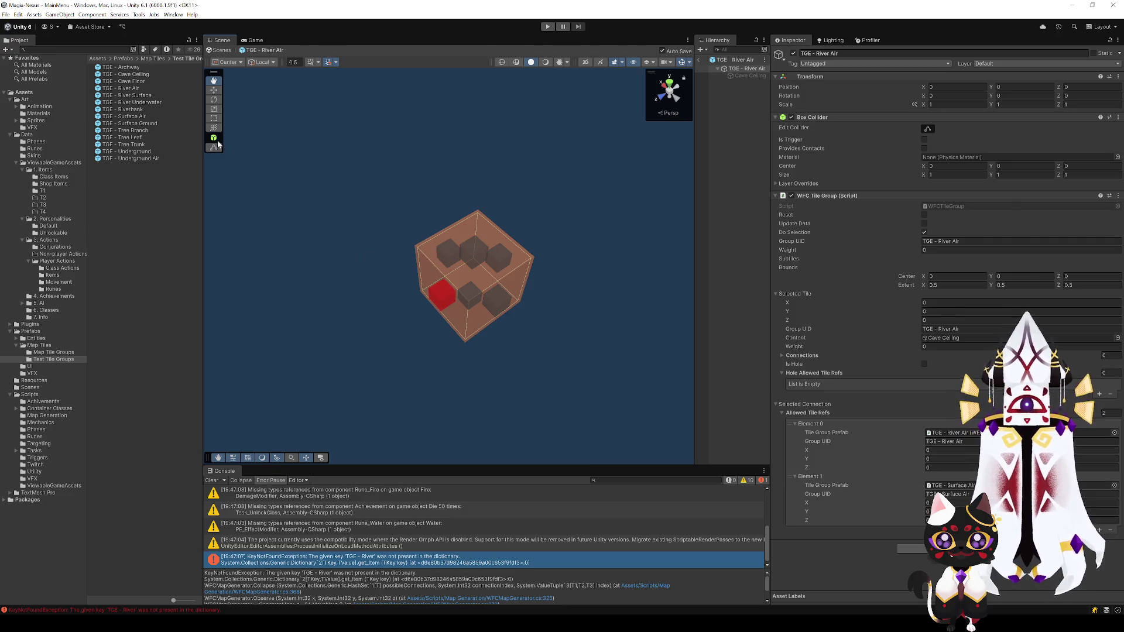
{"action": "double_click", "coordinate": [124, 109]}
{"action": "left_click", "coordinate": [428, 316]}
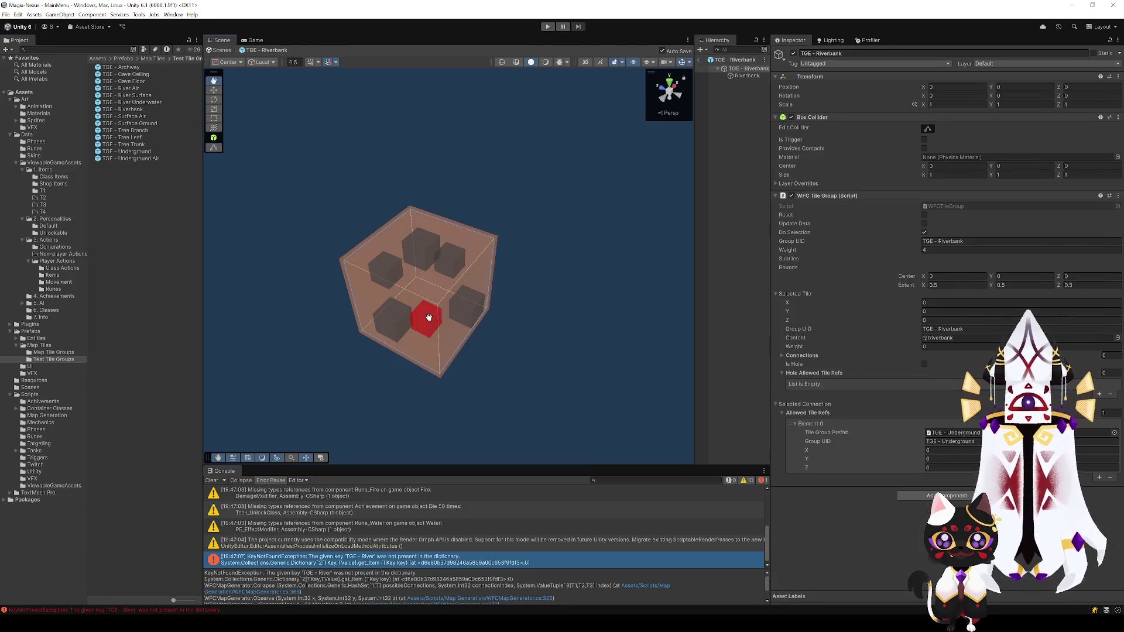
{"action": "left_click", "coordinate": [473, 316]}
{"action": "scroll", "coordinate": [871, 450], "scroll_direction": "down", "scroll_amount": 2}
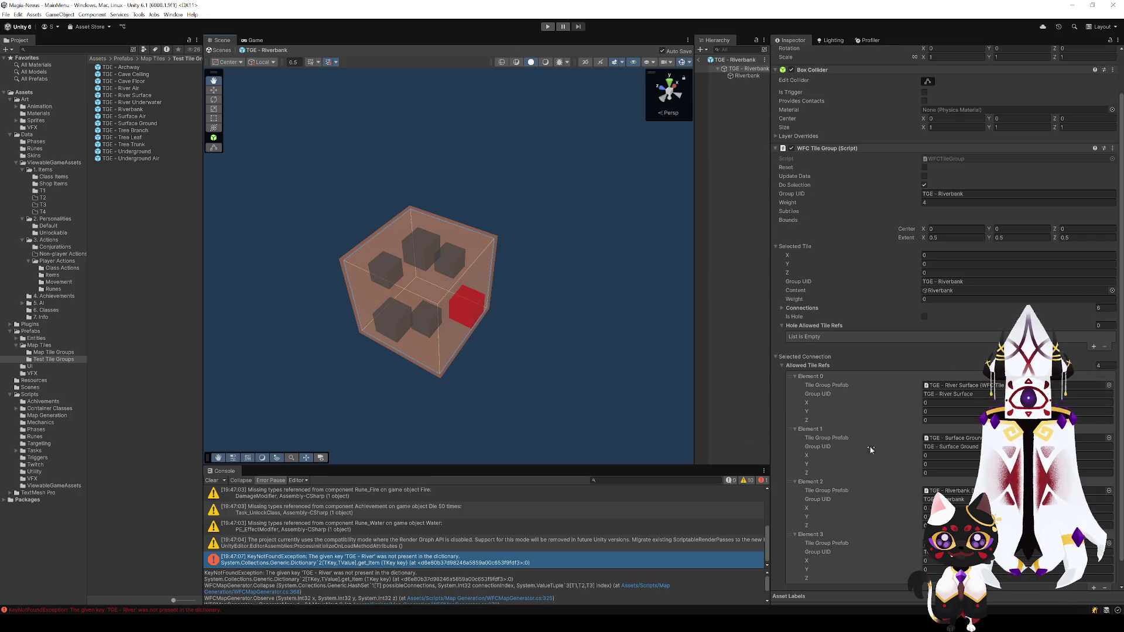
{"action": "left_click", "coordinate": [396, 320]}
{"action": "left_click", "coordinate": [420, 311]}
{"action": "left_click", "coordinate": [417, 251]}
{"action": "left_click", "coordinate": [462, 264]}
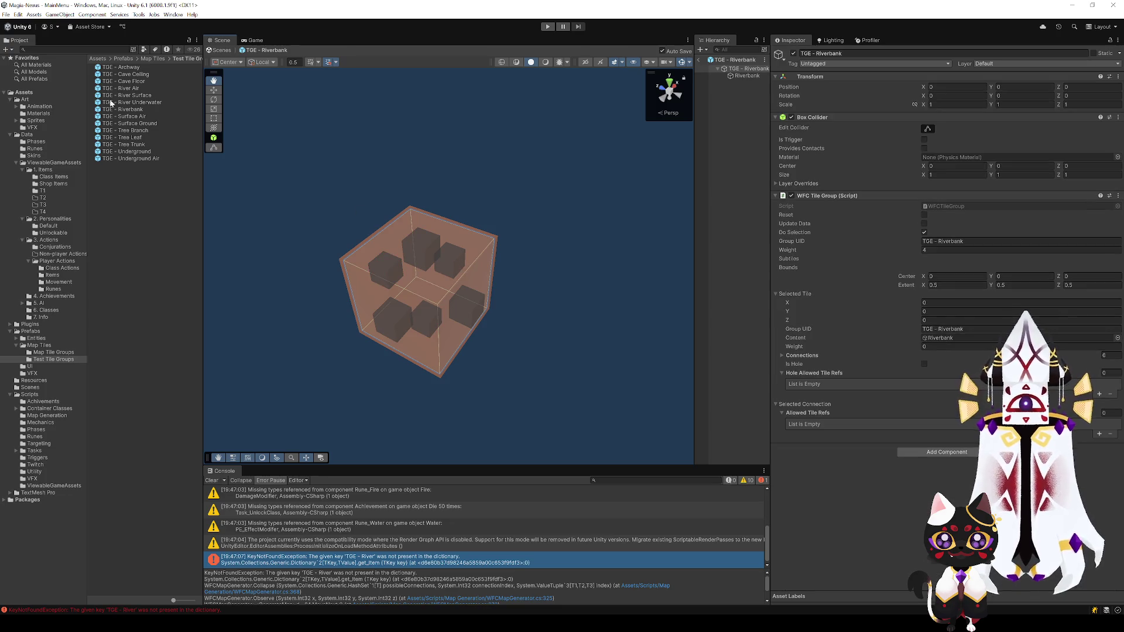
Step: Check a River Surface connection, exit Prefab Mode, and select Test Map
{"action": "double_click", "coordinate": [129, 96]}
{"action": "left_click", "coordinate": [456, 252]}
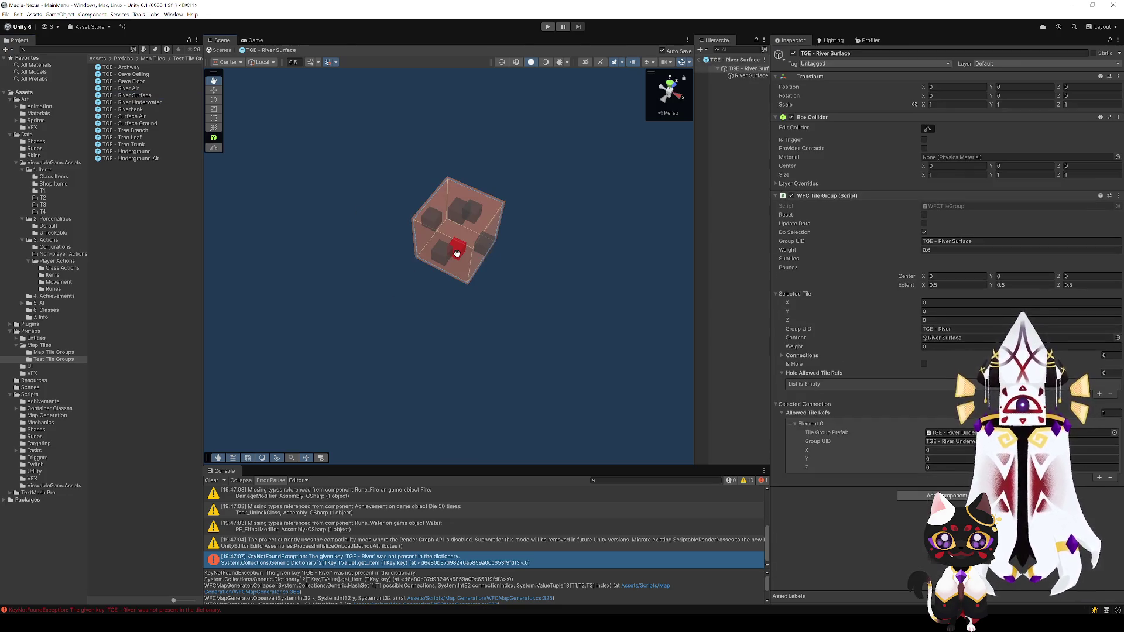
{"action": "left_click", "coordinate": [700, 61]}
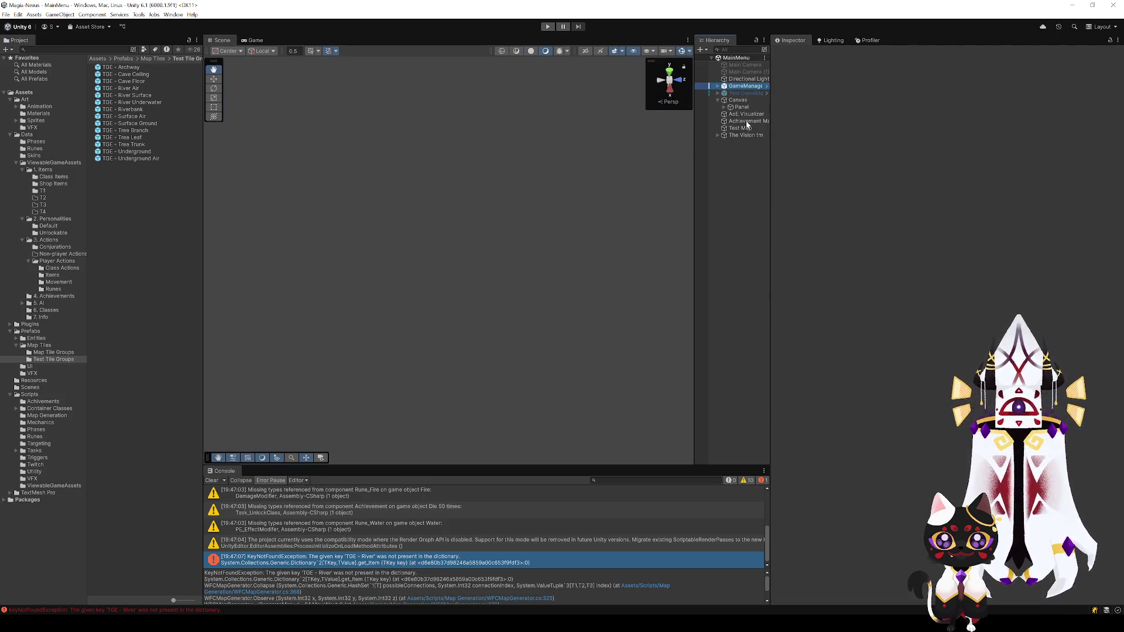
{"action": "left_click", "coordinate": [741, 129]}
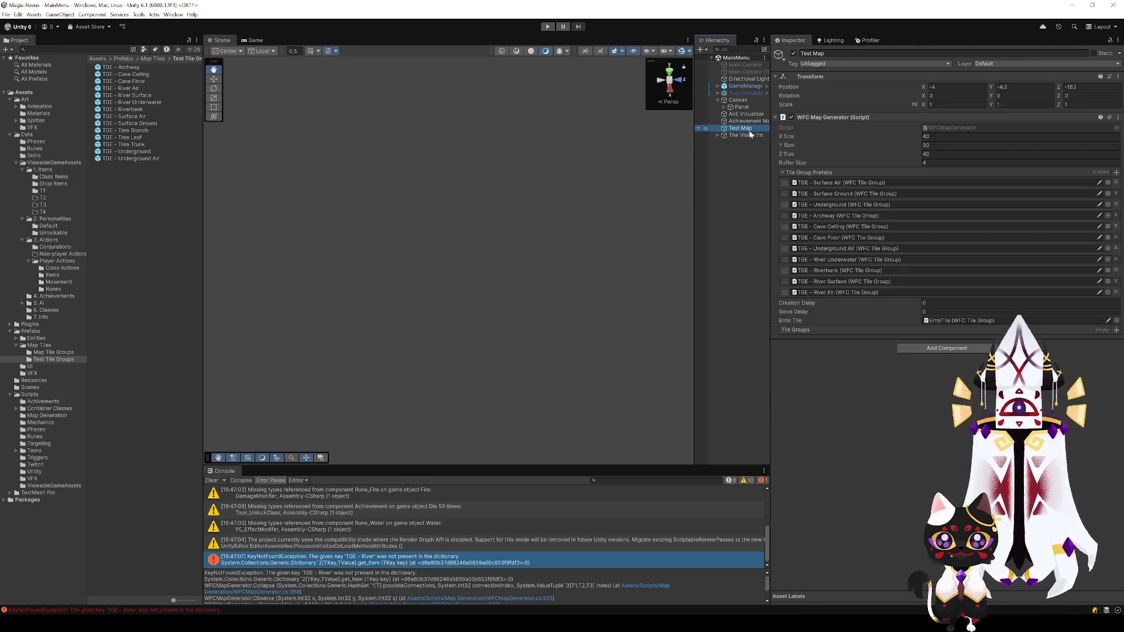
Step: Clear the Console, generate the map, and inspect a Riverbank clone beside the blue river
{"action": "left_click", "coordinate": [211, 480]}
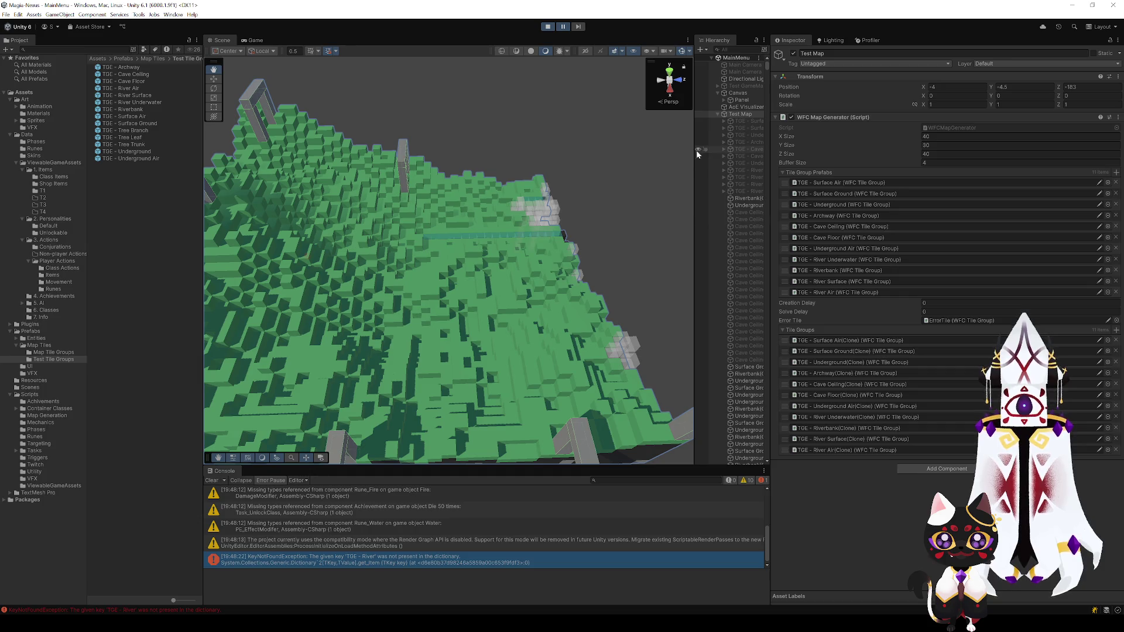
{"action": "left_click", "coordinate": [739, 107]}
{"action": "left_click_drag", "start_coordinate": [444, 252], "coordinate": [500, 286]}
{"action": "left_click_drag", "start_coordinate": [496, 285], "coordinate": [489, 294]}
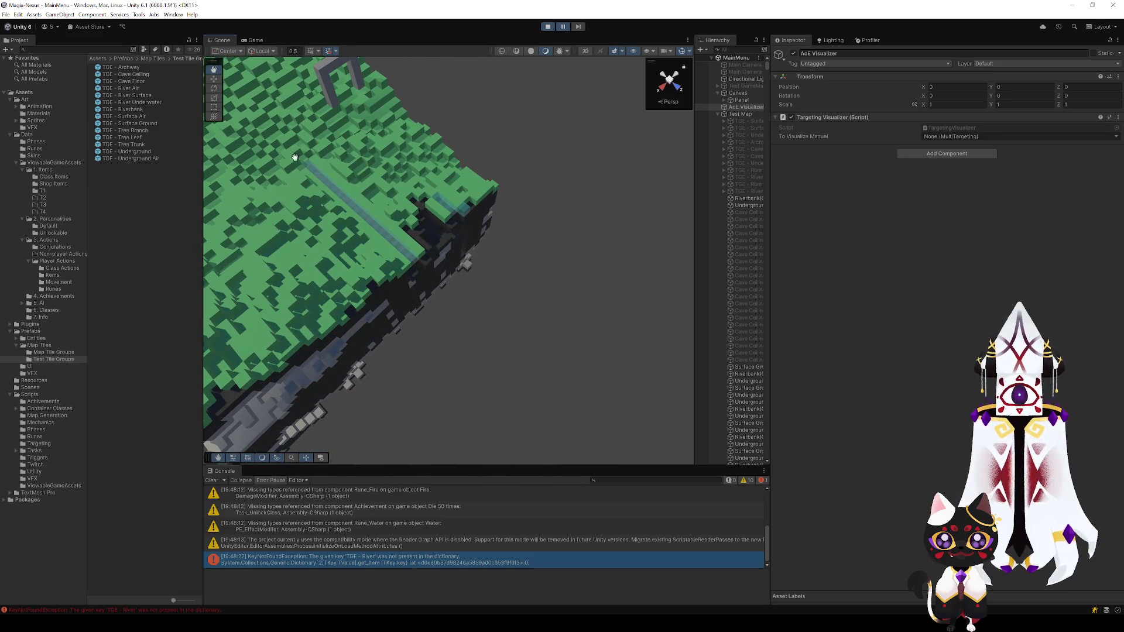
{"action": "mouse_move", "coordinate": [515, 304]}
{"action": "left_mouse_down"}
{"action": "mouse_move", "coordinate": [402, 318]}
{"action": "mouse_move", "coordinate": [466, 300]}
{"action": "mouse_move", "coordinate": [521, 317]}
{"action": "mouse_move", "coordinate": [470, 254]}
{"action": "mouse_move", "coordinate": [542, 313]}
{"action": "mouse_move", "coordinate": [504, 195]}
{"action": "mouse_move", "coordinate": [517, 188]}
{"action": "mouse_move", "coordinate": [424, 115]}
{"action": "mouse_move", "coordinate": [447, 135]}
{"action": "mouse_move", "coordinate": [451, 108]}
{"action": "mouse_move", "coordinate": [454, 143]}
{"action": "mouse_move", "coordinate": [451, 44]}
{"action": "mouse_move", "coordinate": [504, 175]}
{"action": "mouse_move", "coordinate": [469, 100]}
{"action": "mouse_move", "coordinate": [514, 156]}
{"action": "mouse_move", "coordinate": [446, 111]}
{"action": "mouse_move", "coordinate": [246, 239]}
{"action": "mouse_move", "coordinate": [181, 230]}
{"action": "mouse_move", "coordinate": [310, 237]}
{"action": "mouse_move", "coordinate": [494, 208]}
{"action": "mouse_move", "coordinate": [489, 226]}
{"action": "mouse_move", "coordinate": [436, 166]}
{"action": "mouse_move", "coordinate": [471, 151]}
{"action": "mouse_move", "coordinate": [461, 168]}
{"action": "mouse_move", "coordinate": [323, 147]}
{"action": "mouse_move", "coordinate": [436, 152]}
{"action": "left_mouse_up"}
{"action": "left_click", "coordinate": [471, 258]}
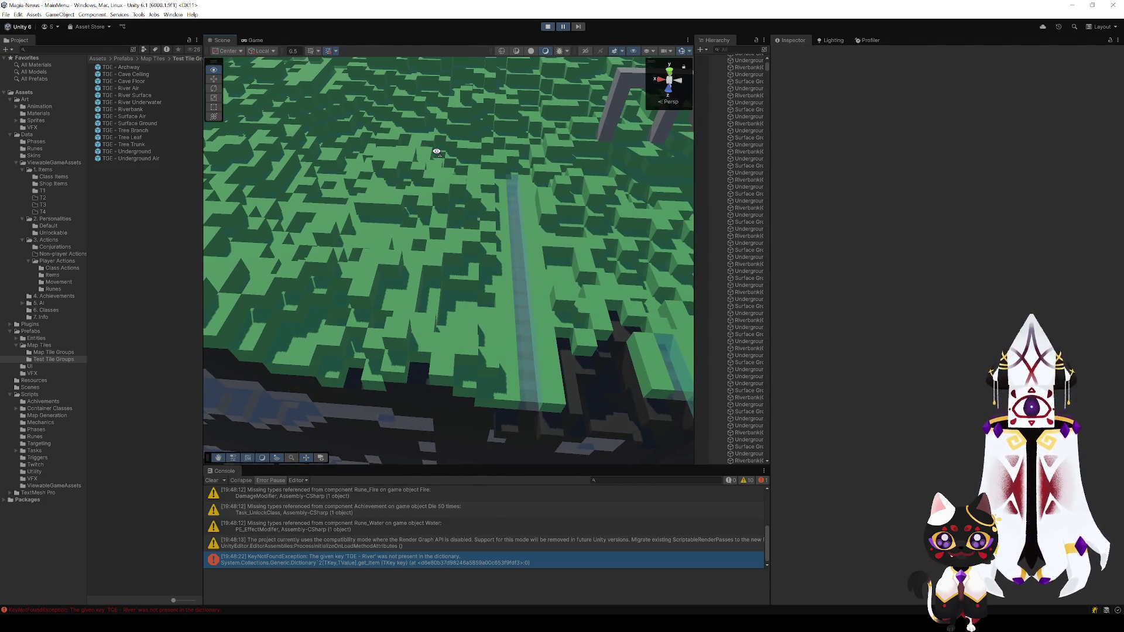
Step: Fly the Scene view toward the river strip, then stop Play mode
{"action": "left_click", "coordinate": [137, 96]}
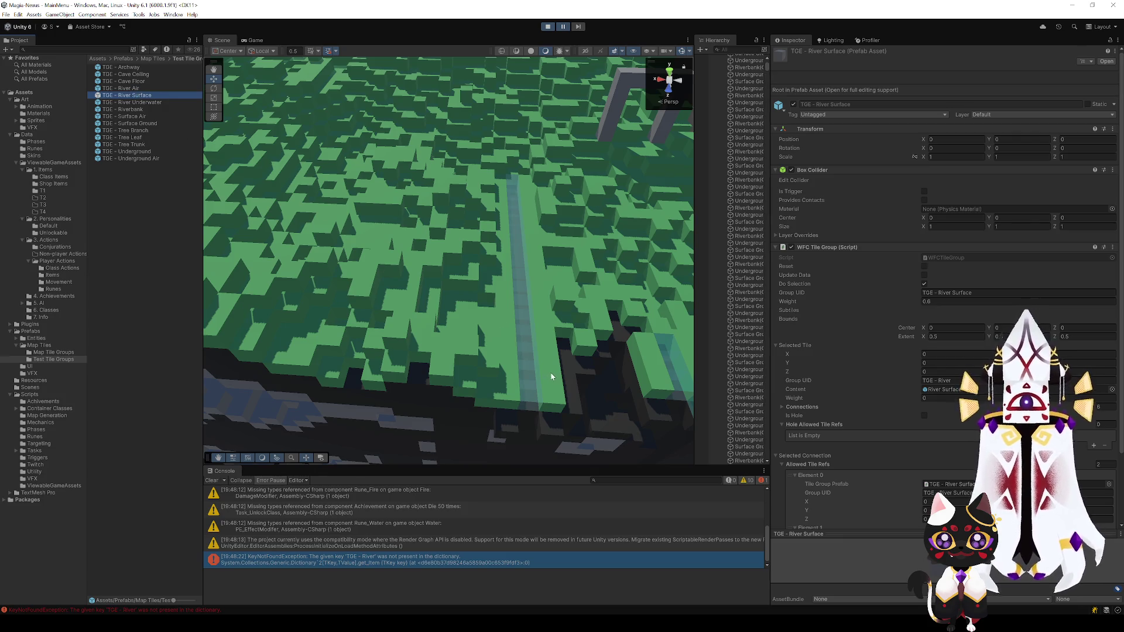
{"action": "mouse_move", "coordinate": [545, 344]}
{"action": "left_mouse_down"}
{"action": "mouse_move", "coordinate": [534, 322]}
{"action": "mouse_move", "coordinate": [562, 335]}
{"action": "mouse_move", "coordinate": [534, 304]}
{"action": "mouse_move", "coordinate": [511, 58]}
{"action": "left_mouse_up"}
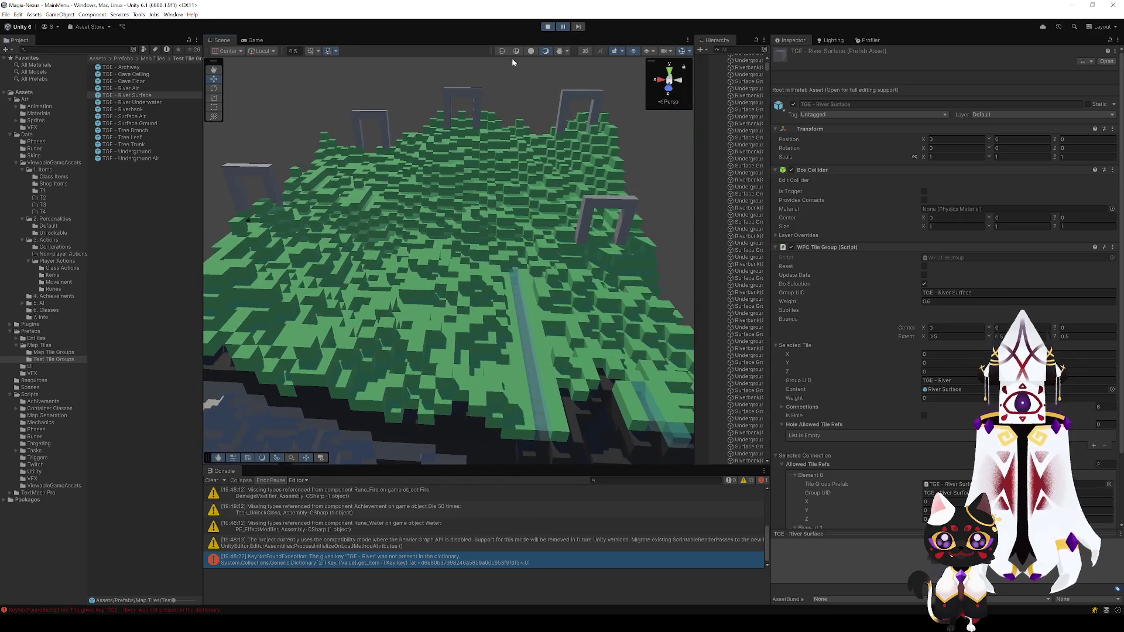
{"action": "left_click", "coordinate": [544, 26]}
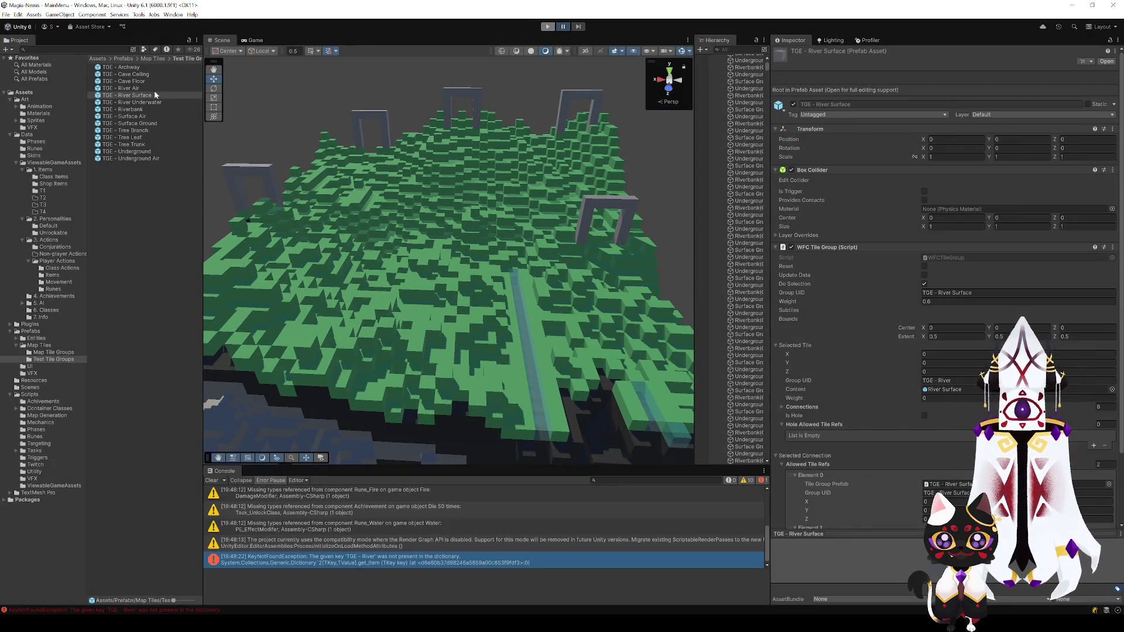
Step: Review the river tile groups, change Riverbank's weight from 4, and edit River Surface's 0.6 weight
{"action": "left_click", "coordinate": [148, 89]}
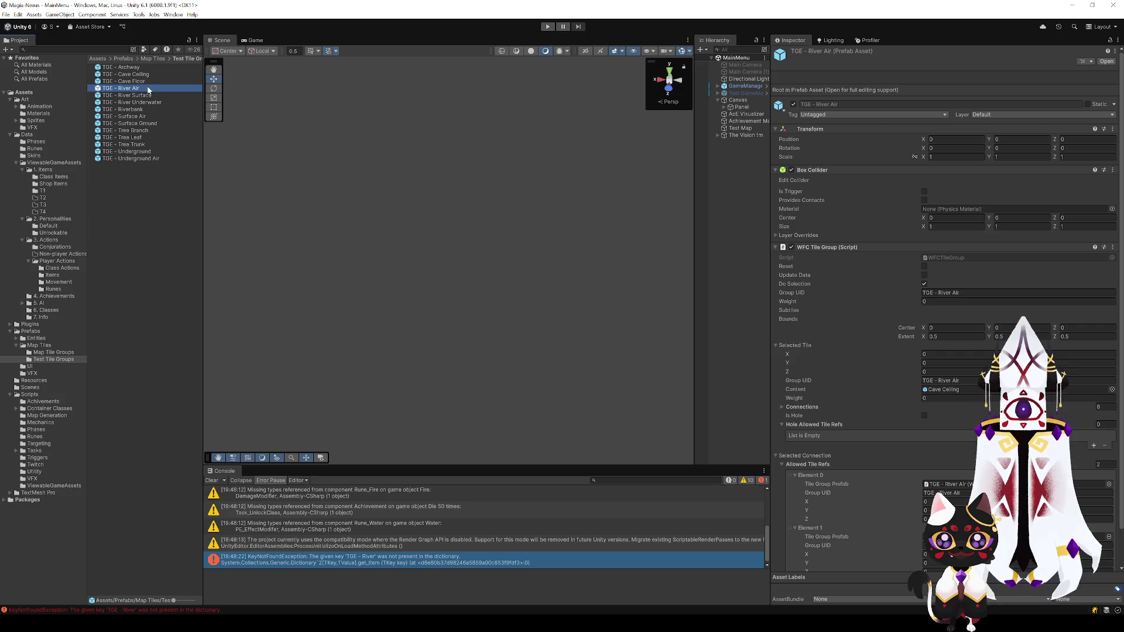
{"action": "left_click", "coordinate": [148, 95]}
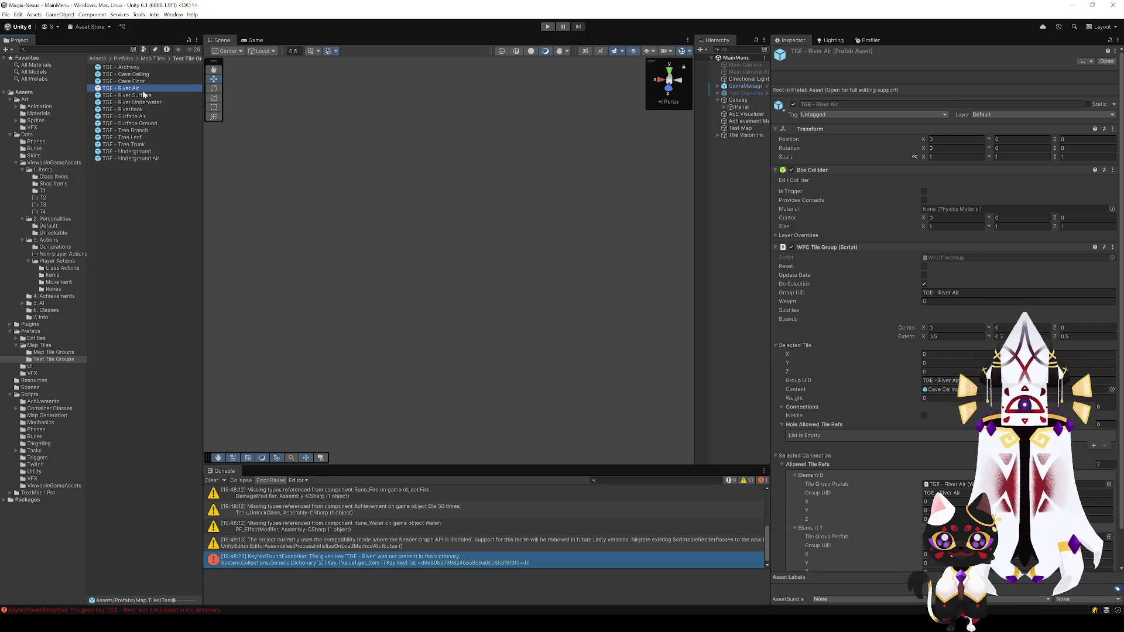
{"action": "left_click", "coordinate": [150, 102]}
{"action": "left_click", "coordinate": [143, 96]}
{"action": "left_click", "coordinate": [145, 102]}
{"action": "left_click", "coordinate": [145, 109]}
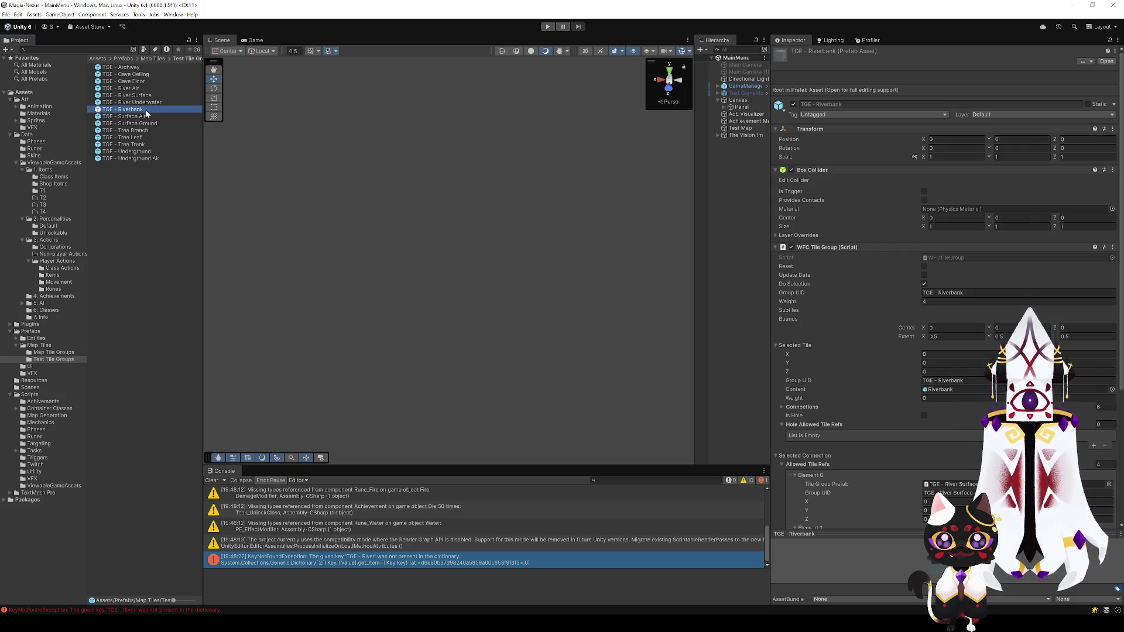
{"action": "left_click", "coordinate": [926, 302]}
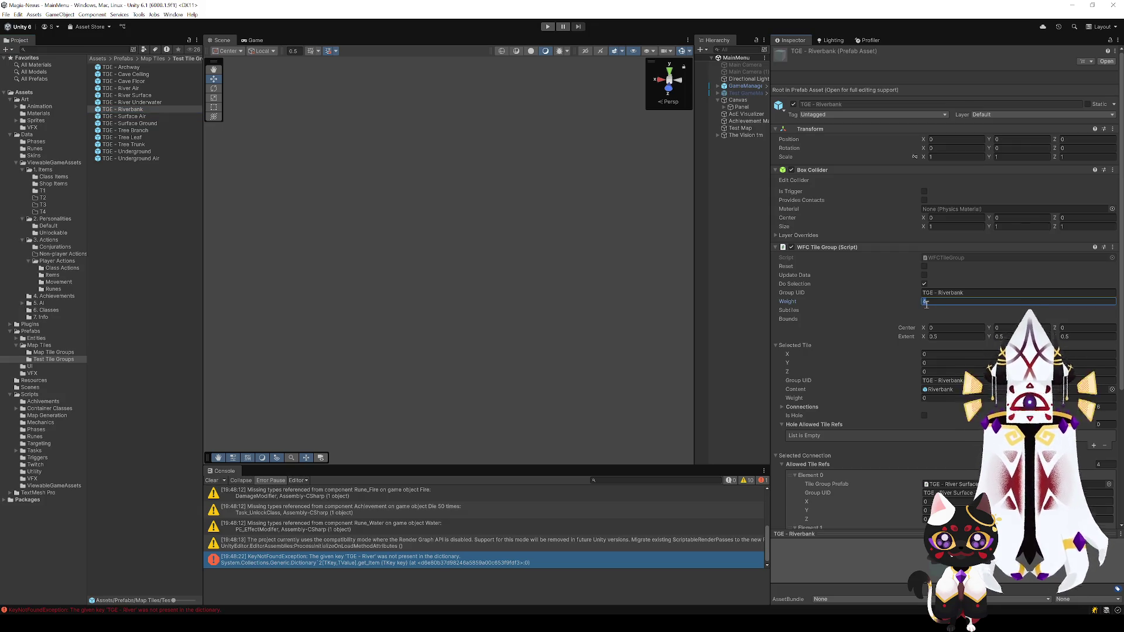
{"action": "type", "text": "0"}
{"action": "left_click", "coordinate": [146, 96]}
{"action": "left_click", "coordinate": [960, 301]}
Step: Set River Surface's weight to 2, rerun the map, and examine the 'TGE - River' KeyNotFoundException
{"action": "type", "text": "2"}
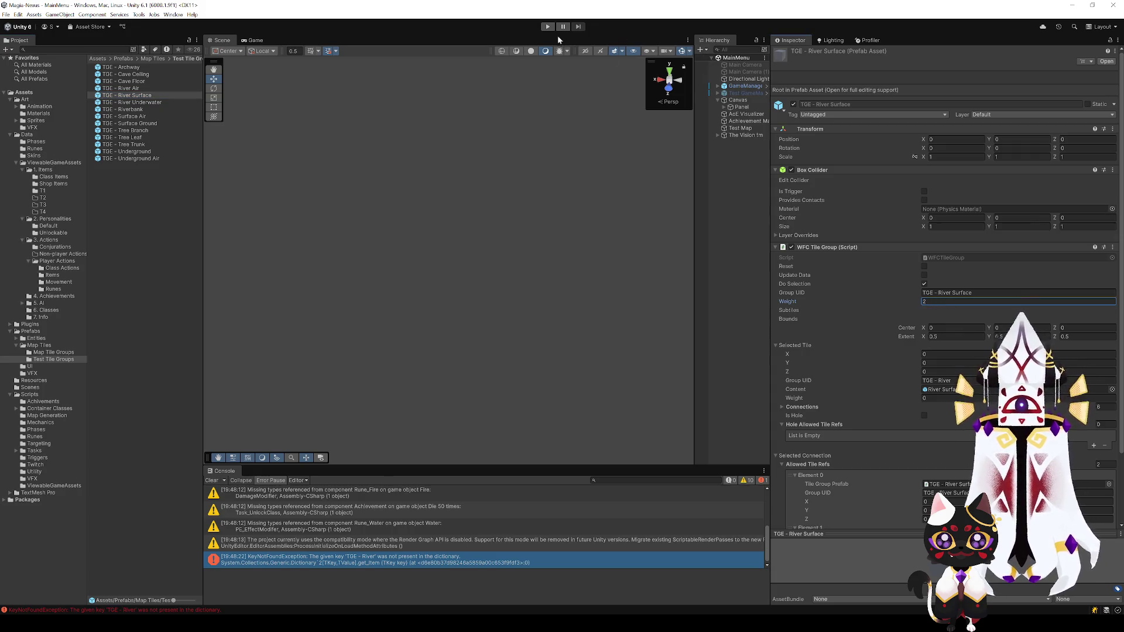
{"action": "left_click", "coordinate": [548, 26]}
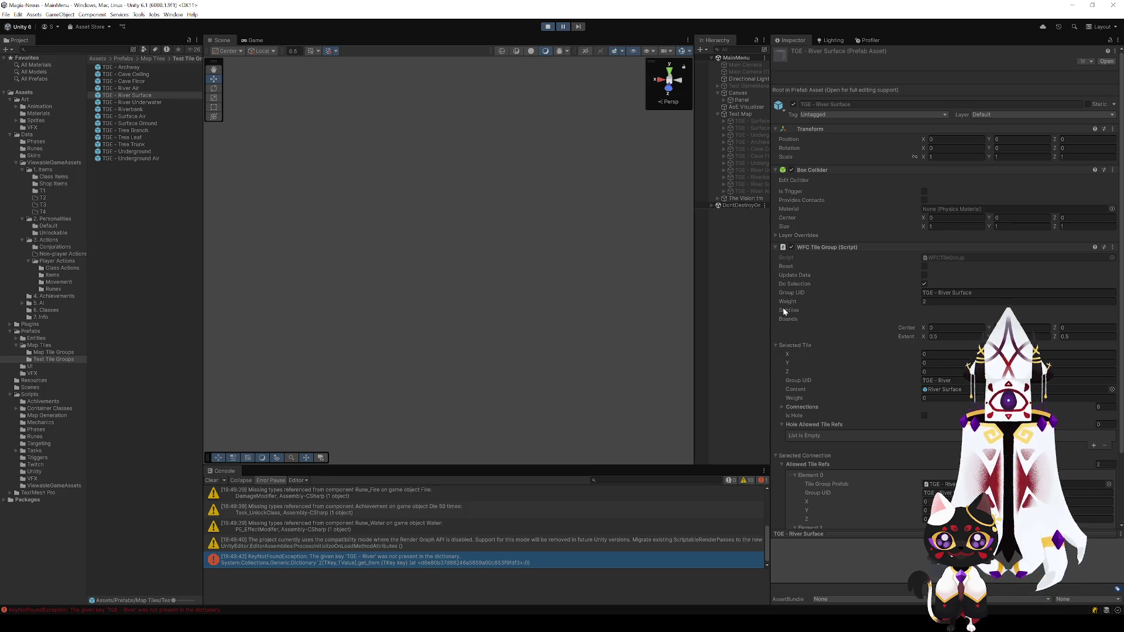
{"action": "left_click", "coordinate": [312, 559]}
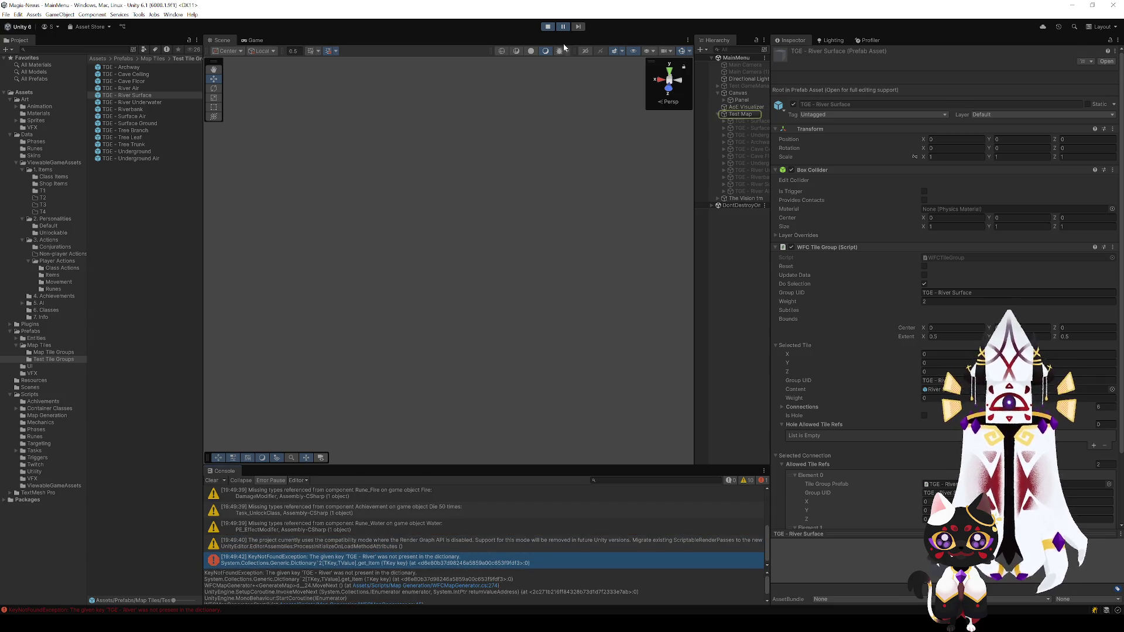
{"action": "left_click", "coordinate": [548, 26]}
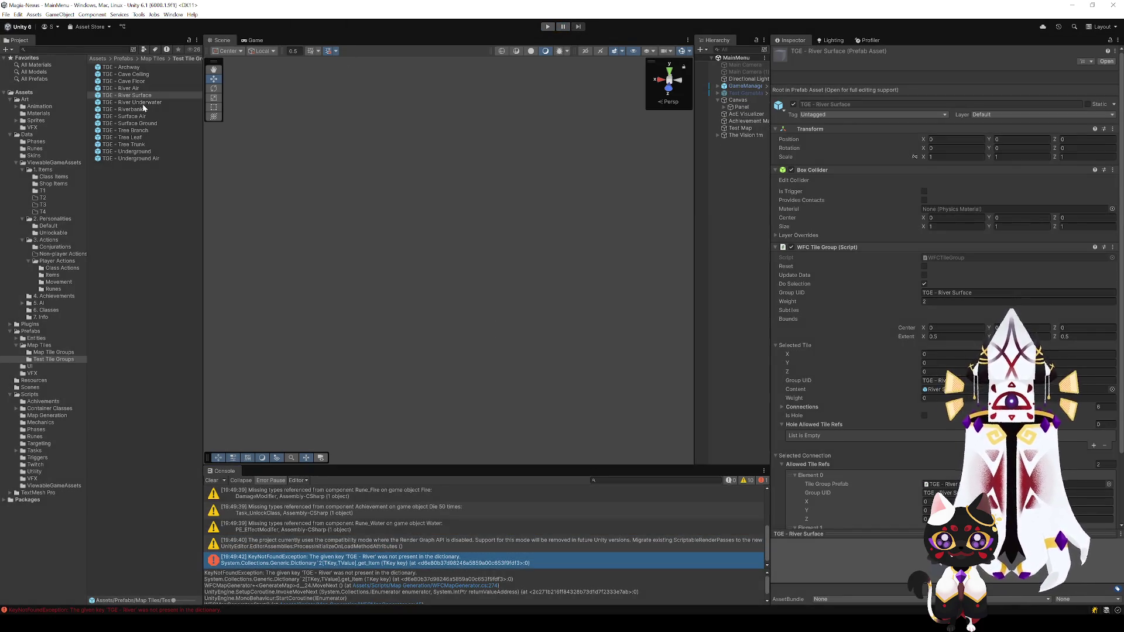
{"action": "left_click", "coordinate": [741, 129]}
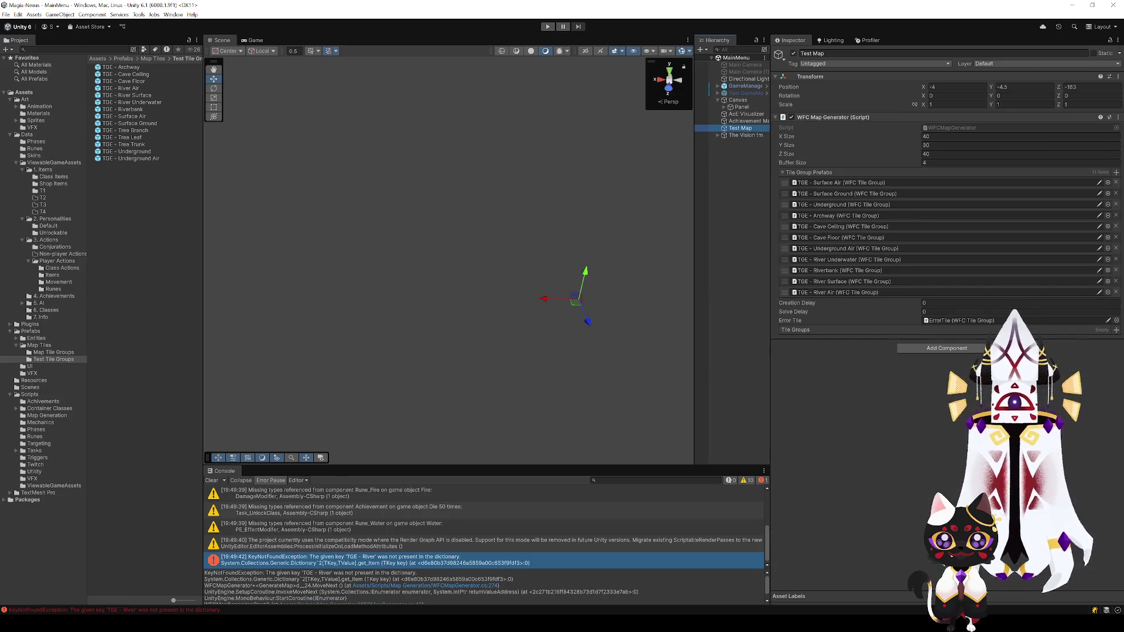
{"action": "left_click", "coordinate": [398, 587]}
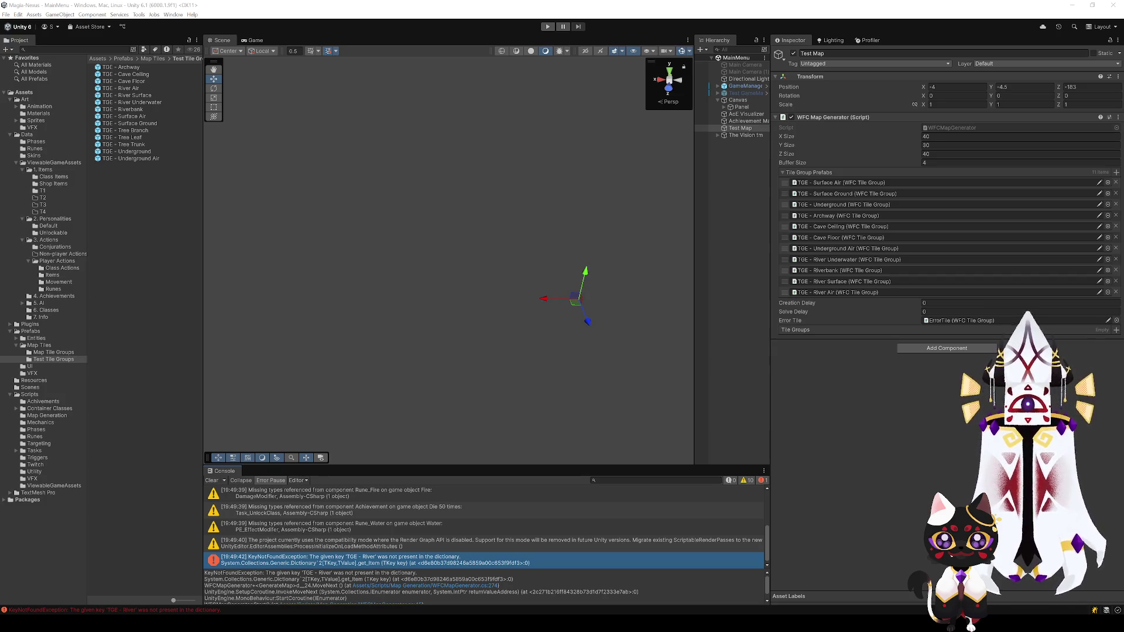
Step: Trace the missing-key error to the River tiles and open the River Underwater prefab
{"action": "left_click", "coordinate": [290, 561]}
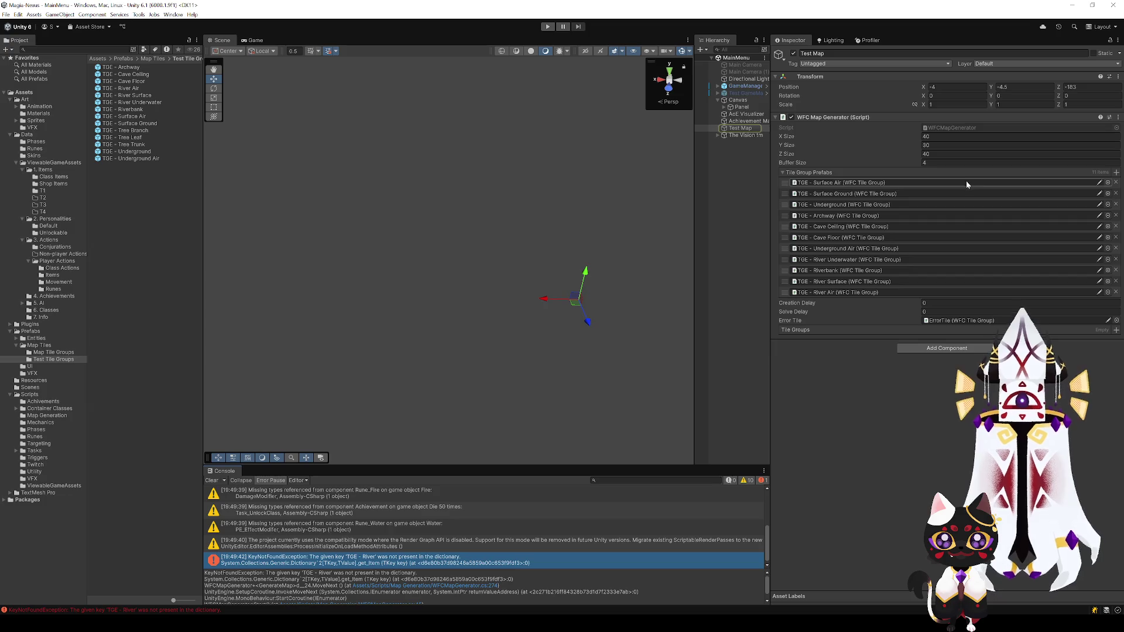
{"action": "left_click", "coordinate": [851, 264]}
{"action": "left_click", "coordinate": [153, 104]}
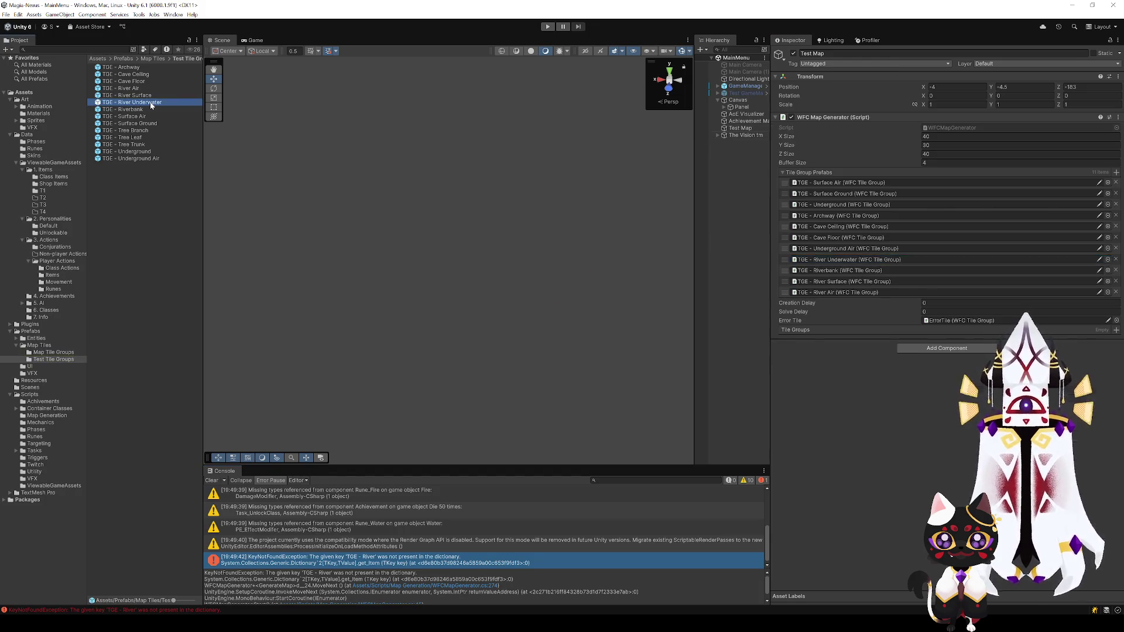
{"action": "scroll", "coordinate": [867, 414], "scroll_direction": "down", "scroll_amount": 3}
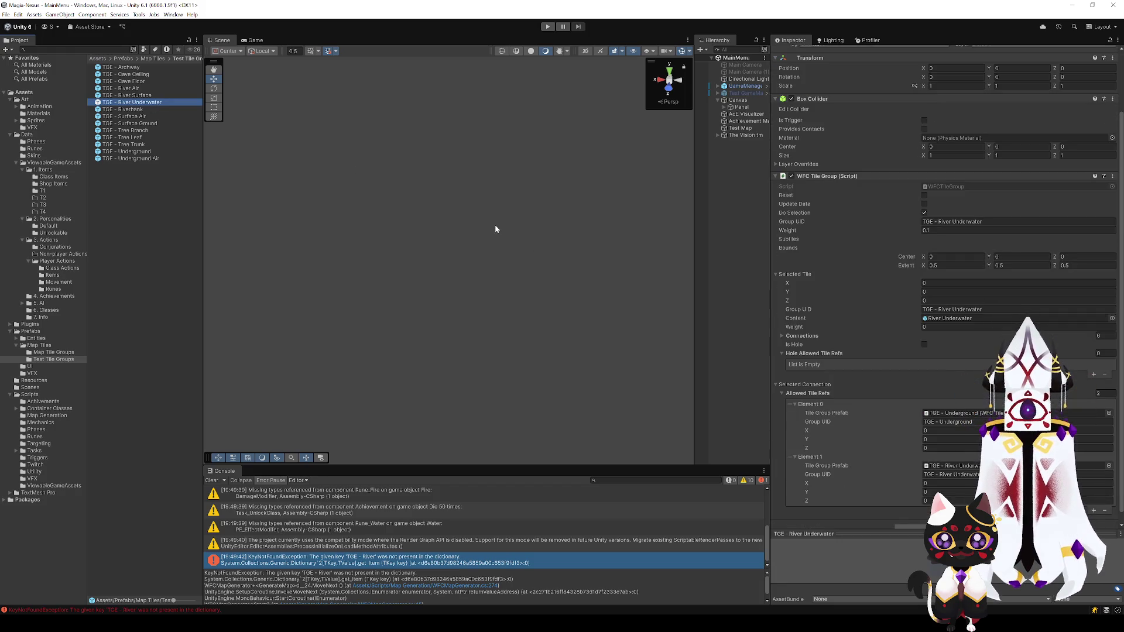
{"action": "double_click", "coordinate": [127, 103]}
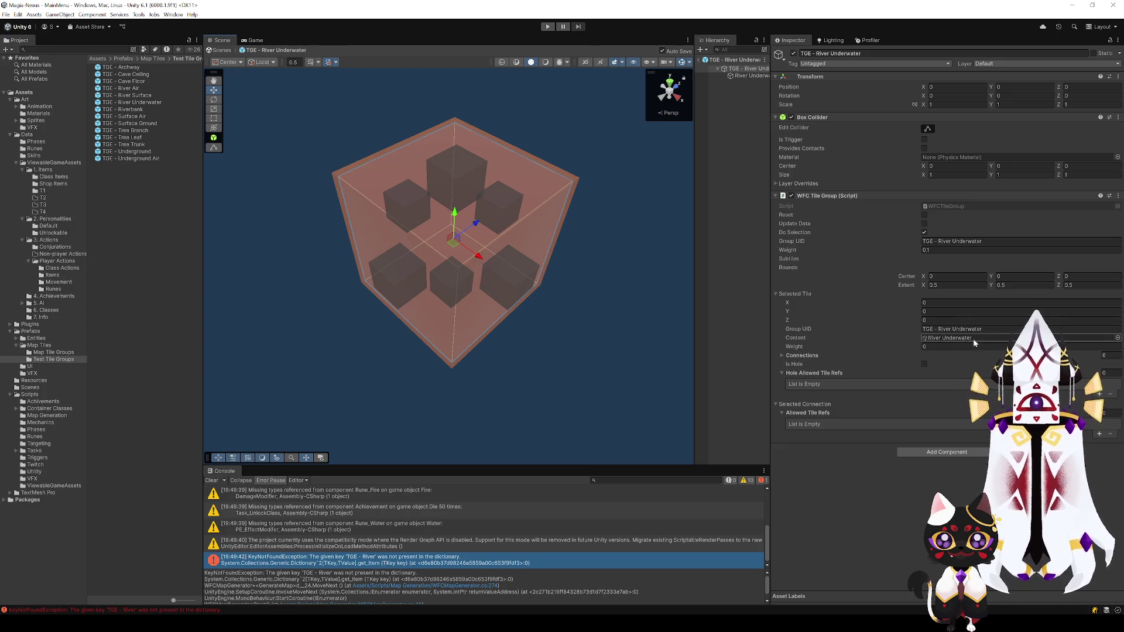
Step: Change the River Surface tile's Group UID to 'TGE - River Surface' and run the map again
{"action": "double_click", "coordinate": [140, 88]}
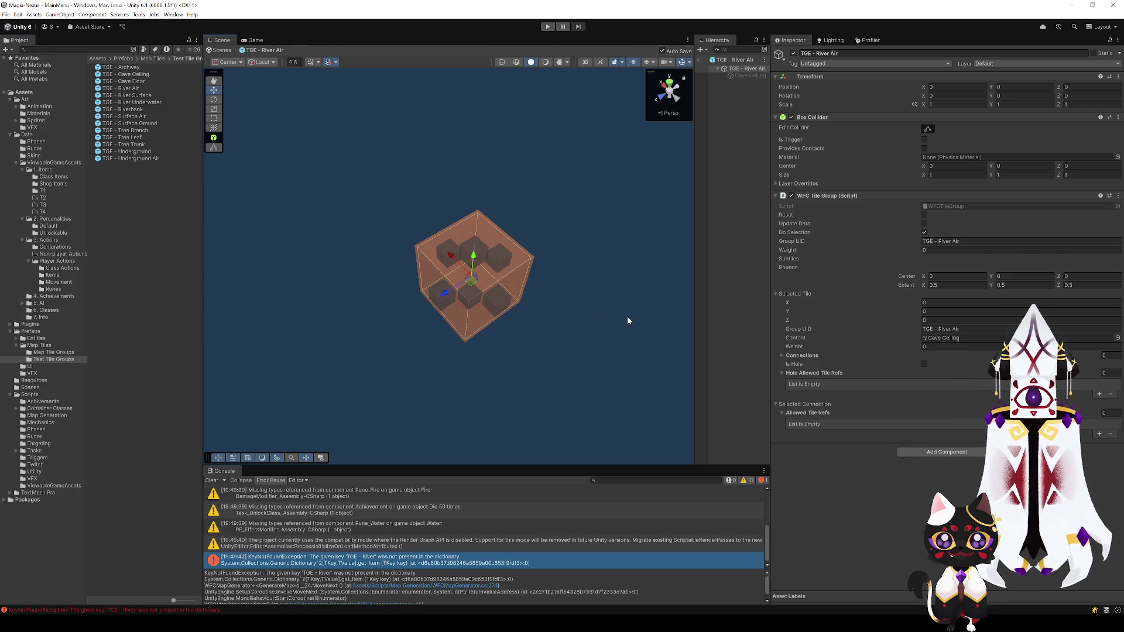
{"action": "double_click", "coordinate": [130, 96]}
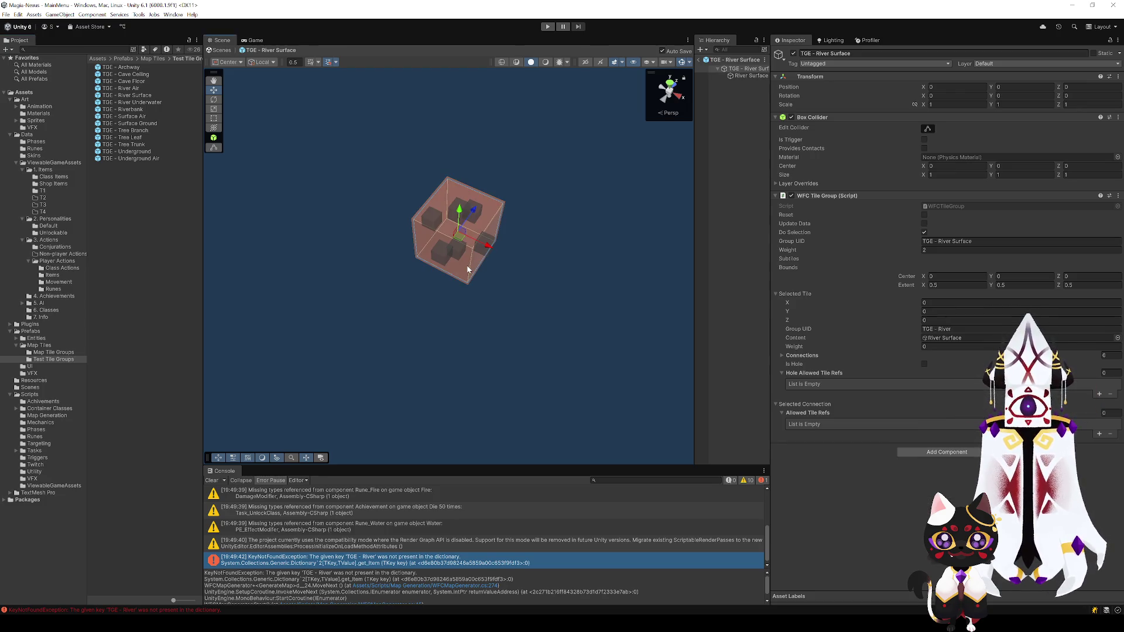
{"action": "left_click", "coordinate": [956, 329]}
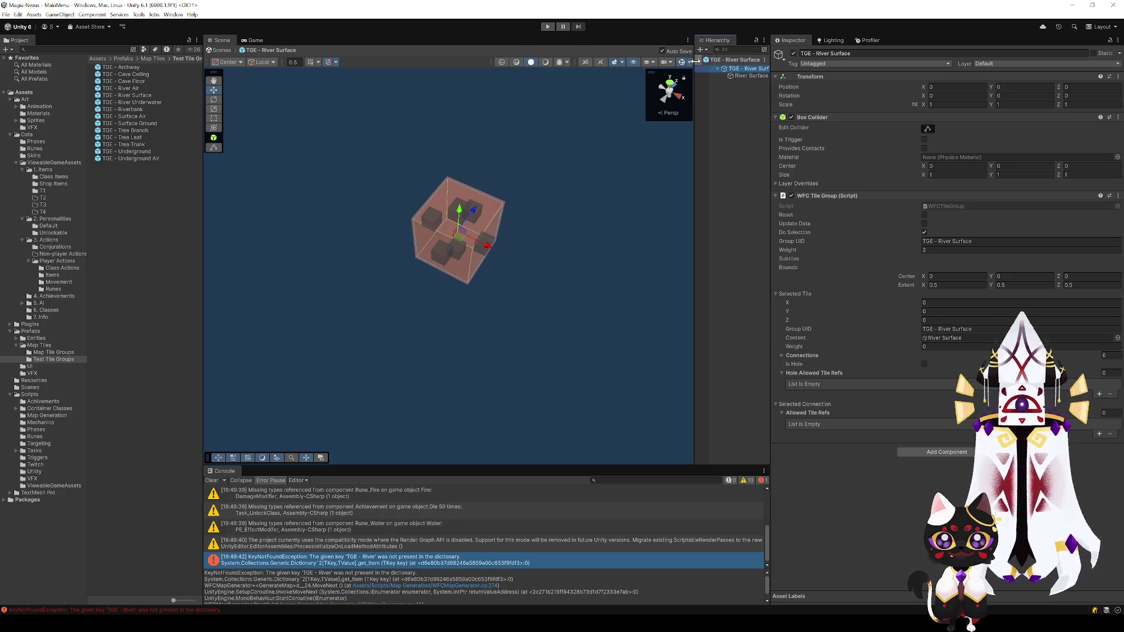
{"action": "left_click", "coordinate": [702, 61]}
{"action": "left_click", "coordinate": [547, 26]}
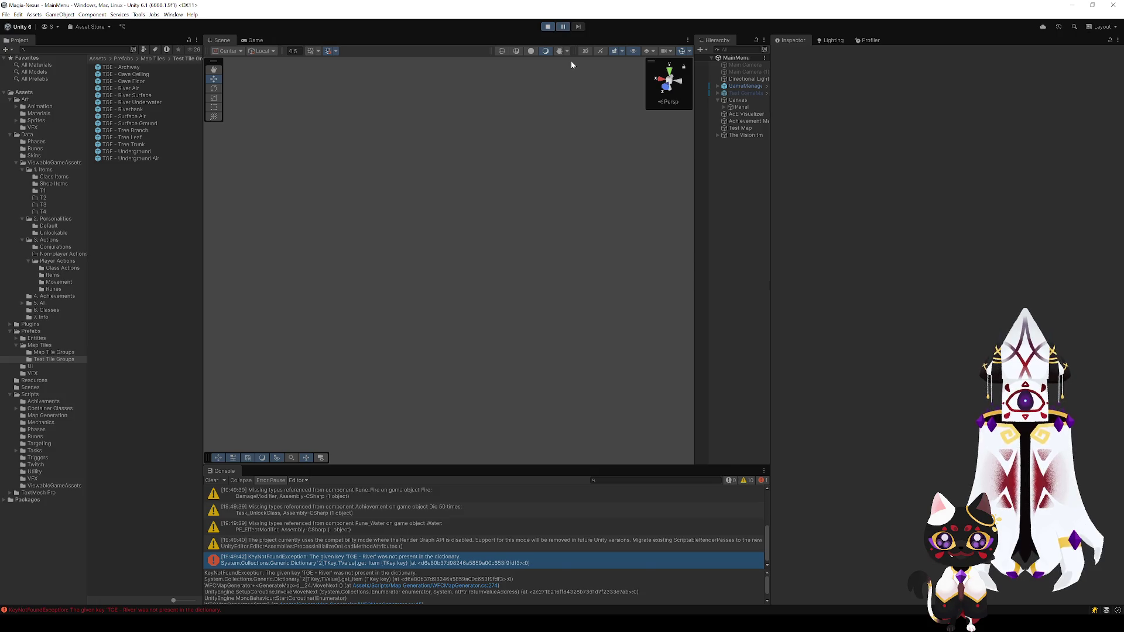
Step: Orbit over the generated blue-green checkerboard floor, then stop Play mode
{"action": "mouse_move", "coordinate": [381, 222]}
{"action": "left_mouse_down"}
{"action": "mouse_move", "coordinate": [353, 213]}
{"action": "mouse_move", "coordinate": [502, 359]}
{"action": "mouse_move", "coordinate": [572, 367]}
{"action": "mouse_move", "coordinate": [669, 351]}
{"action": "mouse_move", "coordinate": [696, 251]}
{"action": "mouse_move", "coordinate": [422, 346]}
{"action": "mouse_move", "coordinate": [482, 352]}
{"action": "mouse_move", "coordinate": [534, 328]}
{"action": "mouse_move", "coordinate": [624, 322]}
{"action": "mouse_move", "coordinate": [630, 358]}
{"action": "mouse_move", "coordinate": [788, 219]}
{"action": "mouse_move", "coordinate": [679, 243]}
{"action": "mouse_move", "coordinate": [600, 118]}
{"action": "mouse_move", "coordinate": [556, 120]}
{"action": "mouse_move", "coordinate": [514, 457]}
{"action": "mouse_move", "coordinate": [489, 388]}
{"action": "mouse_move", "coordinate": [489, 434]}
{"action": "mouse_move", "coordinate": [421, 446]}
{"action": "mouse_move", "coordinate": [271, 409]}
{"action": "mouse_move", "coordinate": [180, 459]}
{"action": "mouse_move", "coordinate": [185, 497]}
{"action": "mouse_move", "coordinate": [304, 308]}
{"action": "mouse_move", "coordinate": [413, 323]}
{"action": "mouse_move", "coordinate": [574, 381]}
{"action": "mouse_move", "coordinate": [594, 328]}
{"action": "mouse_move", "coordinate": [634, 304]}
{"action": "mouse_move", "coordinate": [820, 299]}
{"action": "mouse_move", "coordinate": [879, 386]}
{"action": "mouse_move", "coordinate": [908, 350]}
{"action": "mouse_move", "coordinate": [710, 329]}
{"action": "mouse_move", "coordinate": [592, 376]}
{"action": "mouse_move", "coordinate": [281, 345]}
{"action": "mouse_move", "coordinate": [252, 366]}
{"action": "mouse_move", "coordinate": [199, 370]}
{"action": "mouse_move", "coordinate": [402, 339]}
{"action": "left_mouse_up"}
{"action": "key", "text": "w"}
{"action": "mouse_move", "coordinate": [468, 332]}
{"action": "left_mouse_down"}
{"action": "mouse_move", "coordinate": [509, 248]}
{"action": "mouse_move", "coordinate": [504, 281]}
{"action": "mouse_move", "coordinate": [467, 321]}
{"action": "mouse_move", "coordinate": [507, 281]}
{"action": "mouse_move", "coordinate": [509, 309]}
{"action": "mouse_move", "coordinate": [549, 70]}
{"action": "left_mouse_up"}
{"action": "left_click", "coordinate": [548, 27]}
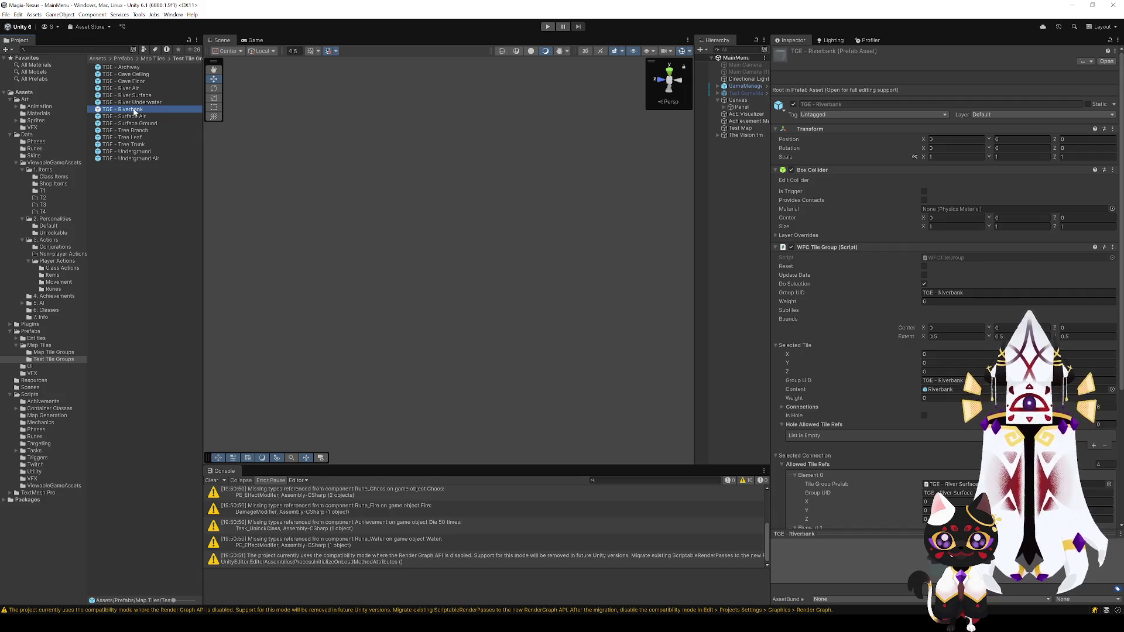
Step: Adjust the Riverbank and River Surface tile groups' weights
{"action": "left_click", "coordinate": [936, 302]}
{"action": "left_click", "coordinate": [160, 103]}
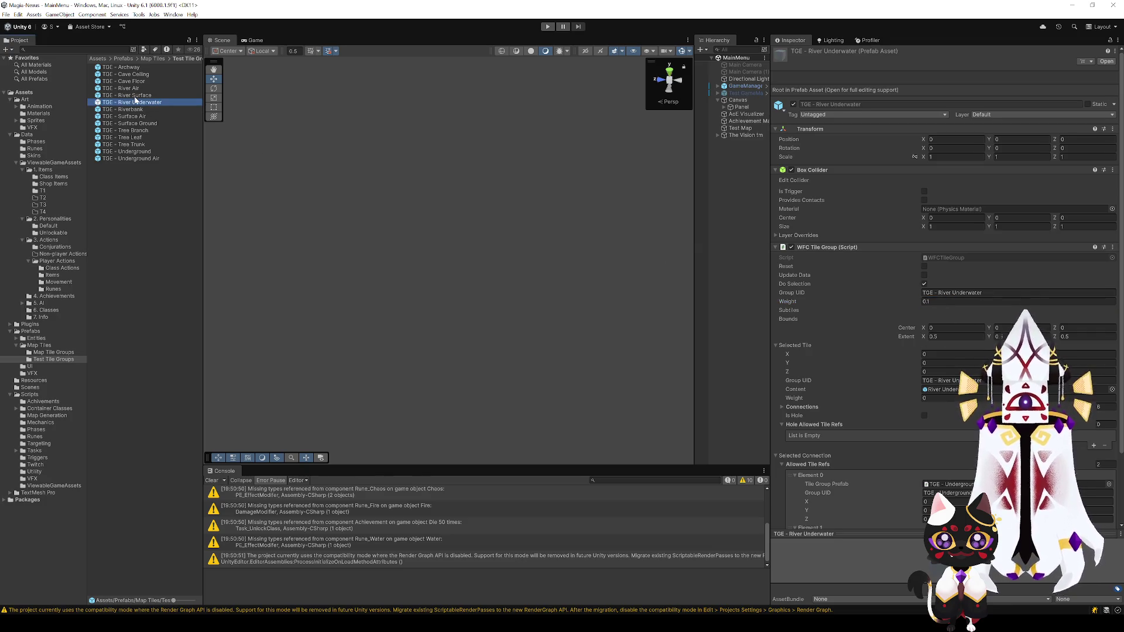
{"action": "left_click", "coordinate": [134, 96]}
{"action": "left_click", "coordinate": [929, 302]}
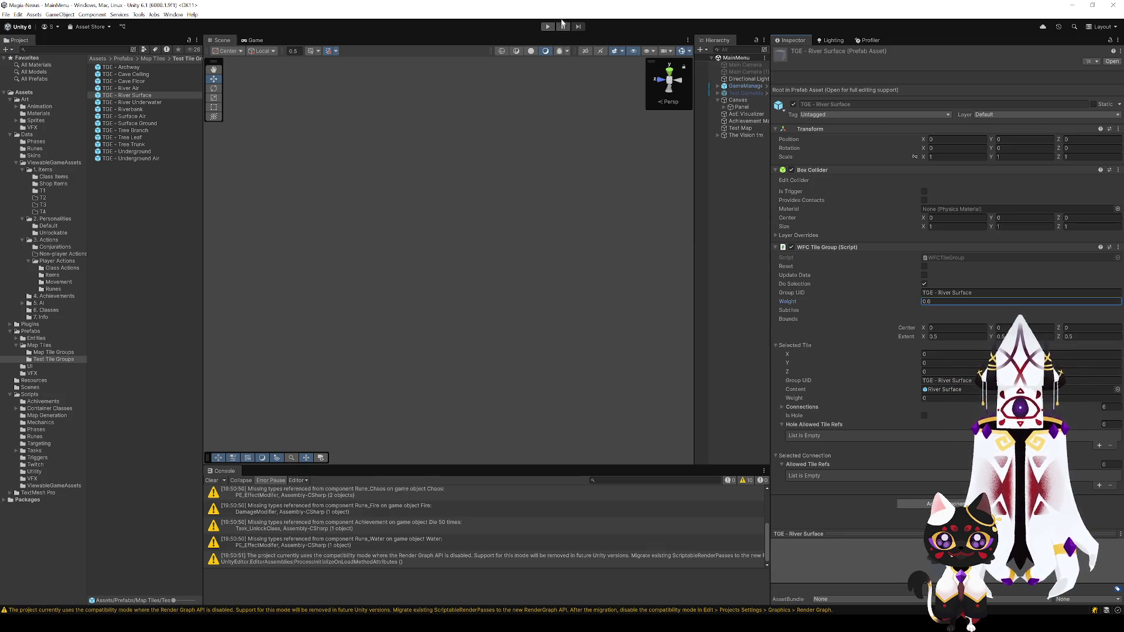
Step: Generate the map in Play mode, then open the TGE - River Underwater prefab
{"action": "left_click", "coordinate": [548, 26]}
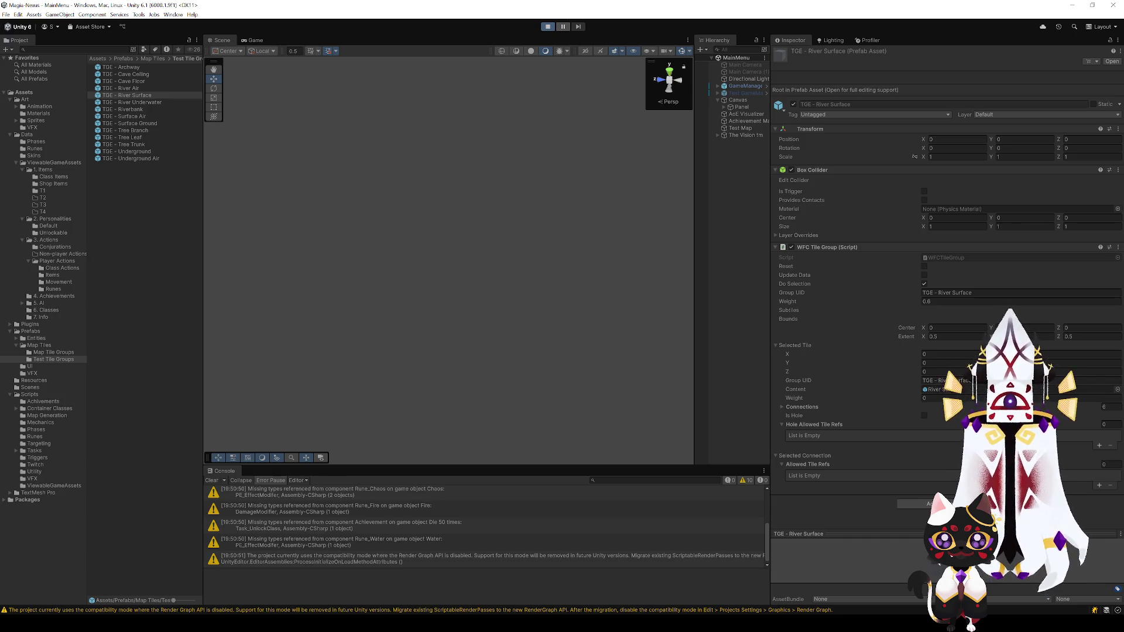
{"action": "mouse_move", "coordinate": [544, 375]}
{"action": "left_mouse_down"}
{"action": "mouse_move", "coordinate": [555, 362]}
{"action": "mouse_move", "coordinate": [536, 331]}
{"action": "mouse_move", "coordinate": [780, 269]}
{"action": "mouse_move", "coordinate": [839, 297]}
{"action": "mouse_move", "coordinate": [816, 314]}
{"action": "mouse_move", "coordinate": [491, 281]}
{"action": "mouse_move", "coordinate": [459, 318]}
{"action": "mouse_move", "coordinate": [363, 284]}
{"action": "mouse_move", "coordinate": [311, 287]}
{"action": "mouse_move", "coordinate": [135, 376]}
{"action": "mouse_move", "coordinate": [160, 372]}
{"action": "mouse_move", "coordinate": [141, 359]}
{"action": "mouse_move", "coordinate": [428, 350]}
{"action": "mouse_move", "coordinate": [414, 381]}
{"action": "mouse_move", "coordinate": [426, 379]}
{"action": "mouse_move", "coordinate": [394, 402]}
{"action": "mouse_move", "coordinate": [444, 388]}
{"action": "mouse_move", "coordinate": [544, 429]}
{"action": "mouse_move", "coordinate": [456, 321]}
{"action": "mouse_move", "coordinate": [434, 320]}
{"action": "left_mouse_up"}
{"action": "double_click", "coordinate": [135, 102]}
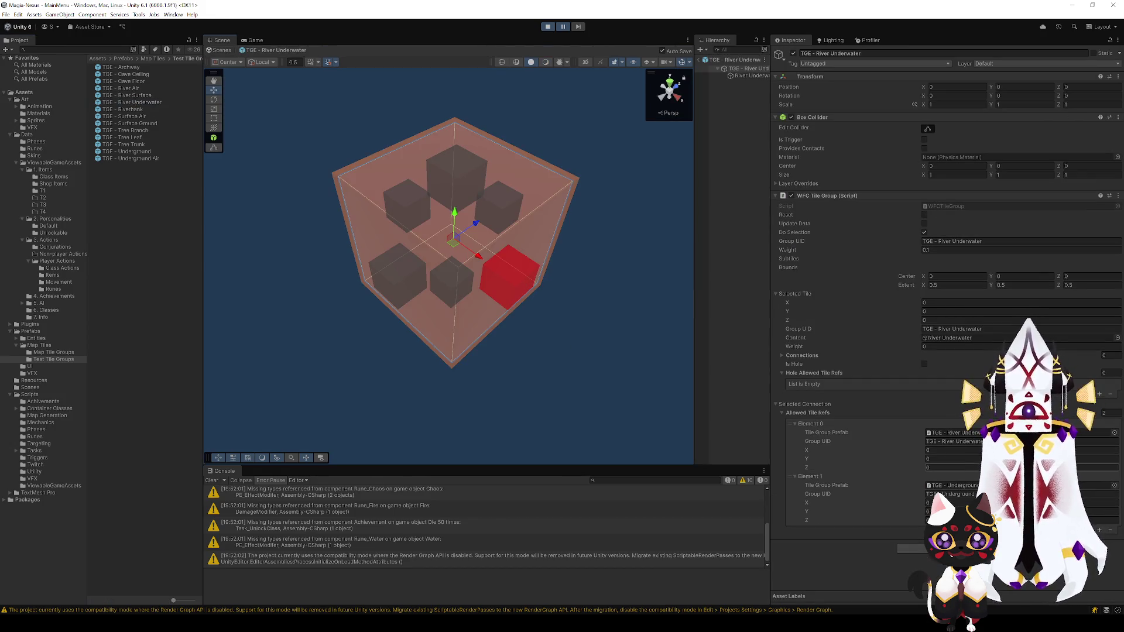
Step: Exit the prefab and inspect underwater, underground, river surface and riverbank tiles in the map
{"action": "left_click", "coordinate": [702, 61]}
{"action": "left_click", "coordinate": [459, 287]}
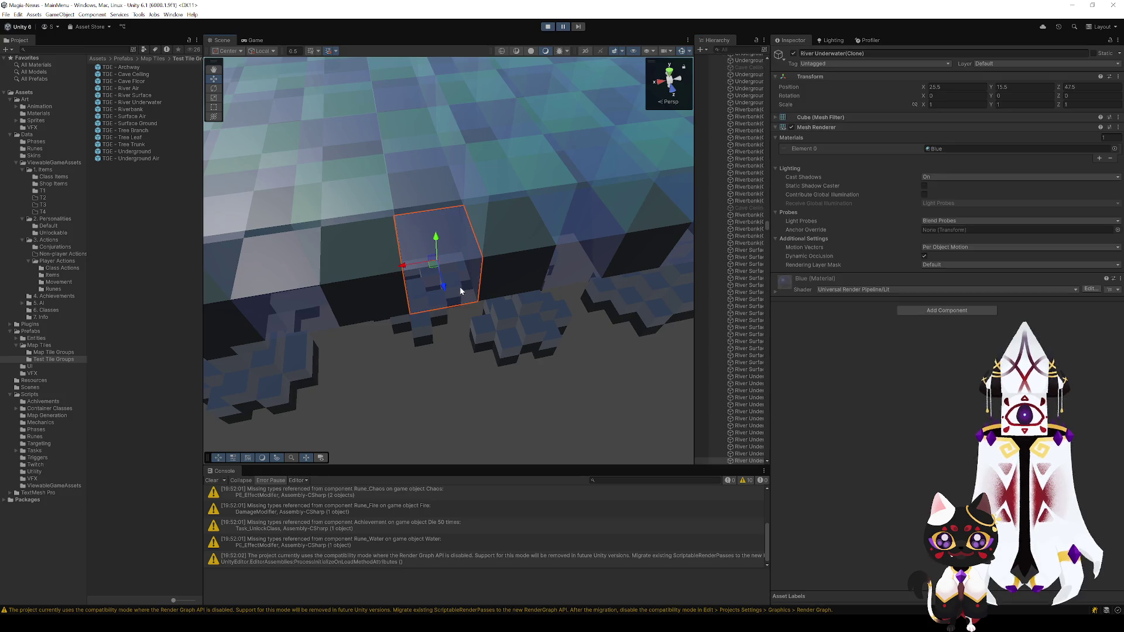
{"action": "left_click", "coordinate": [511, 271]}
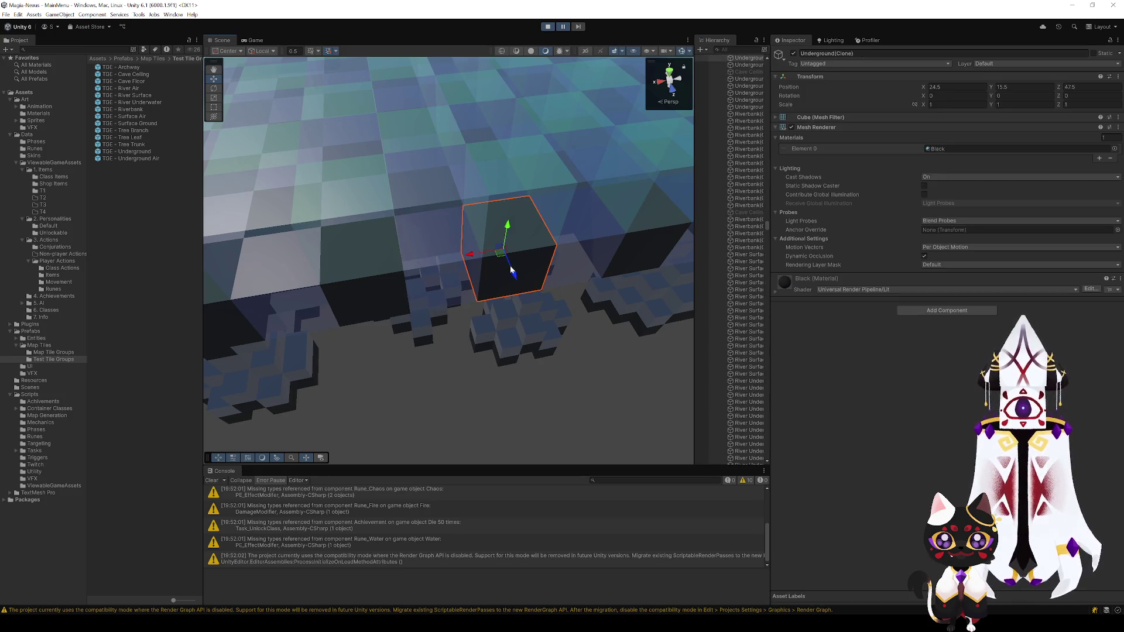
{"action": "left_click", "coordinate": [462, 226]}
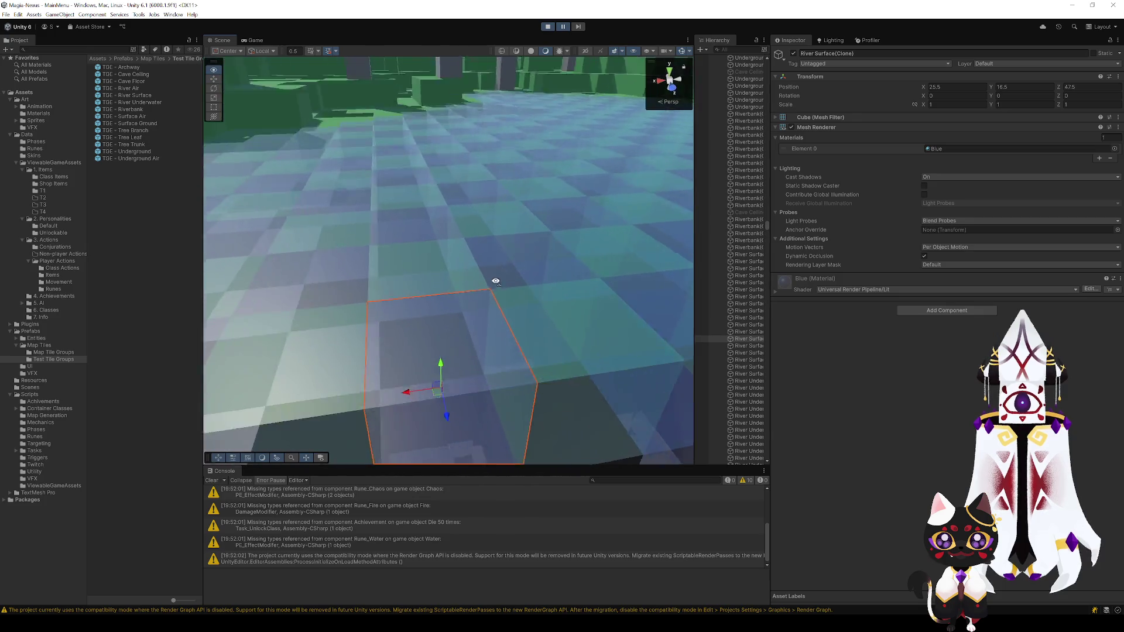
{"action": "left_click", "coordinate": [482, 273]}
{"action": "left_click", "coordinate": [431, 165]}
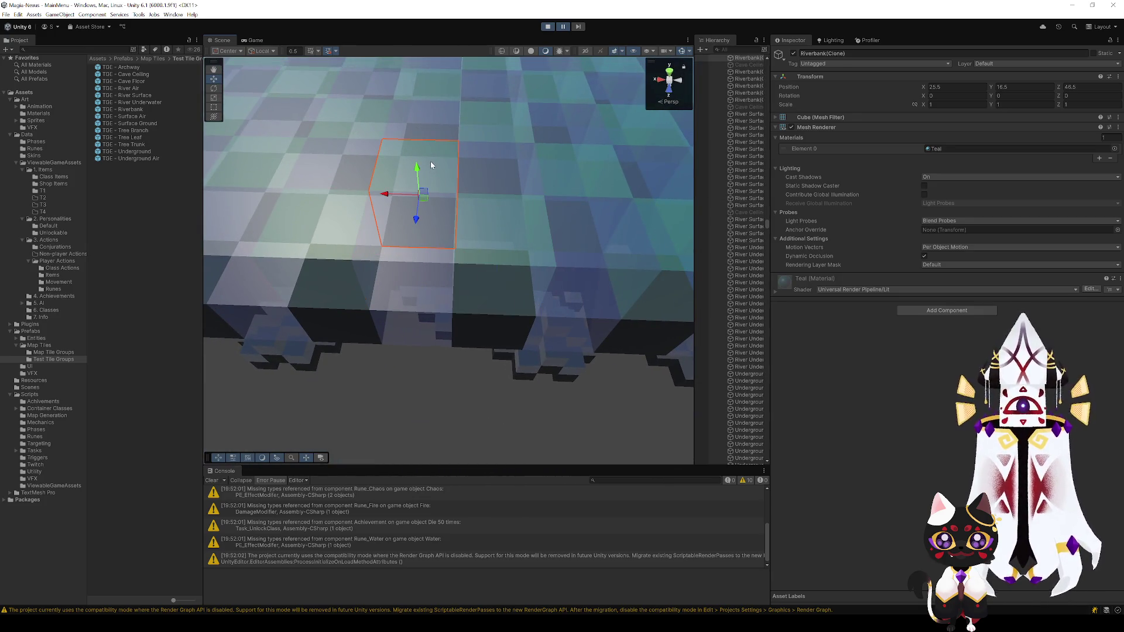
{"action": "left_click", "coordinate": [470, 173]}
{"action": "left_click", "coordinate": [420, 166]}
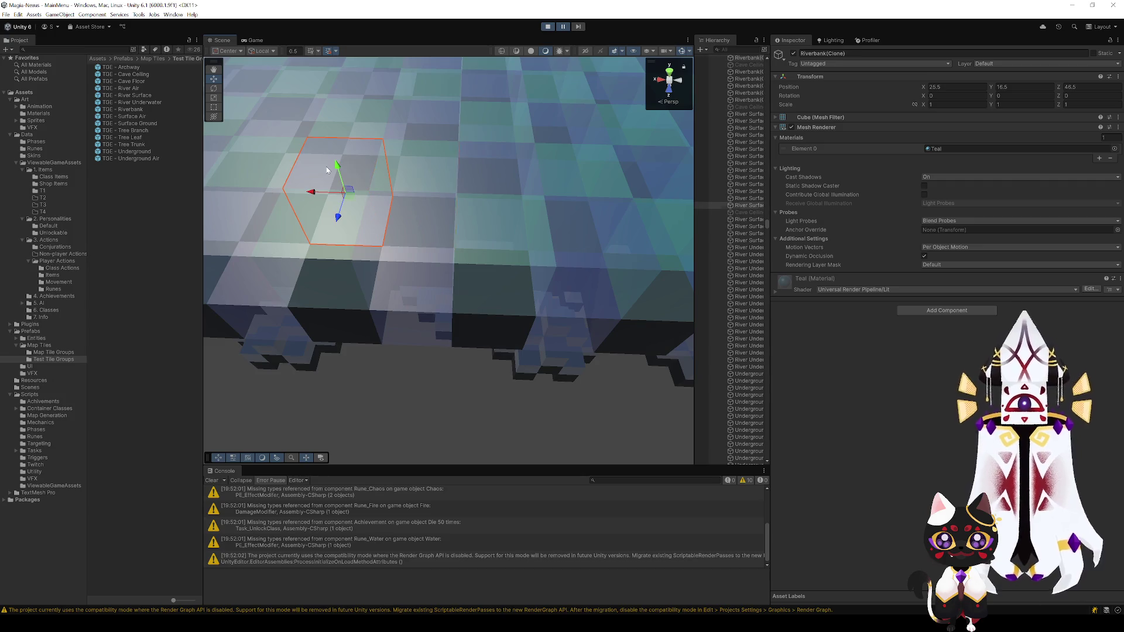
Step: Focus the view on the riverbank tile at 24.5, 45.5, then deselect
{"action": "left_click", "coordinate": [271, 165]}
{"action": "left_click", "coordinate": [422, 126]}
{"action": "left_click", "coordinate": [491, 129]}
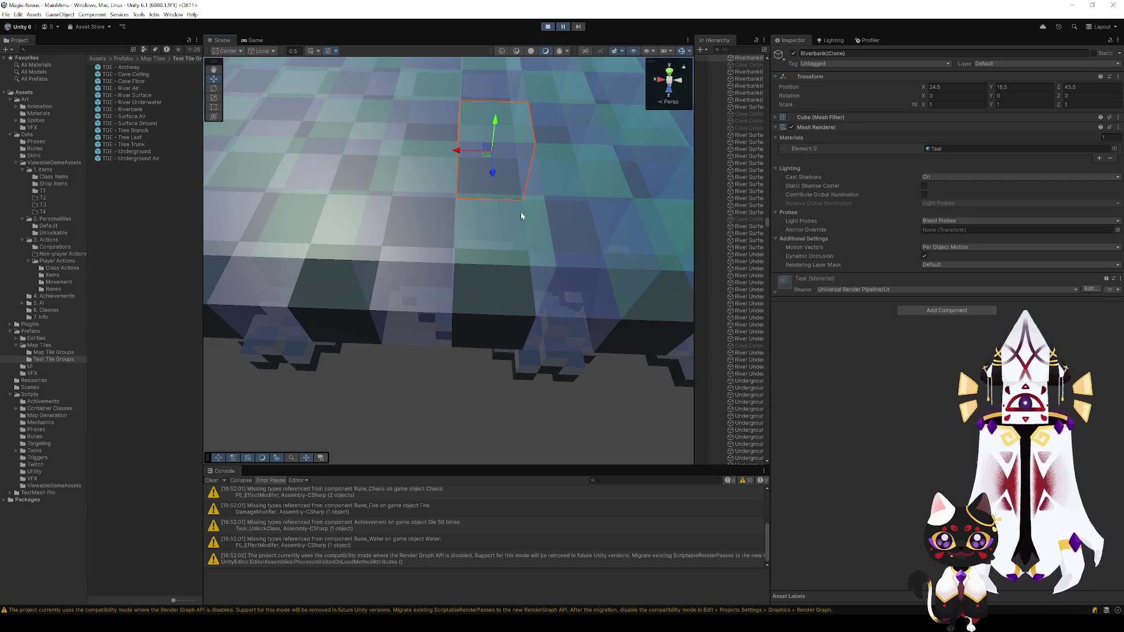
{"action": "key", "text": "f"}
{"action": "scroll", "coordinate": [576, 267], "scroll_direction": "down", "scroll_amount": 10}
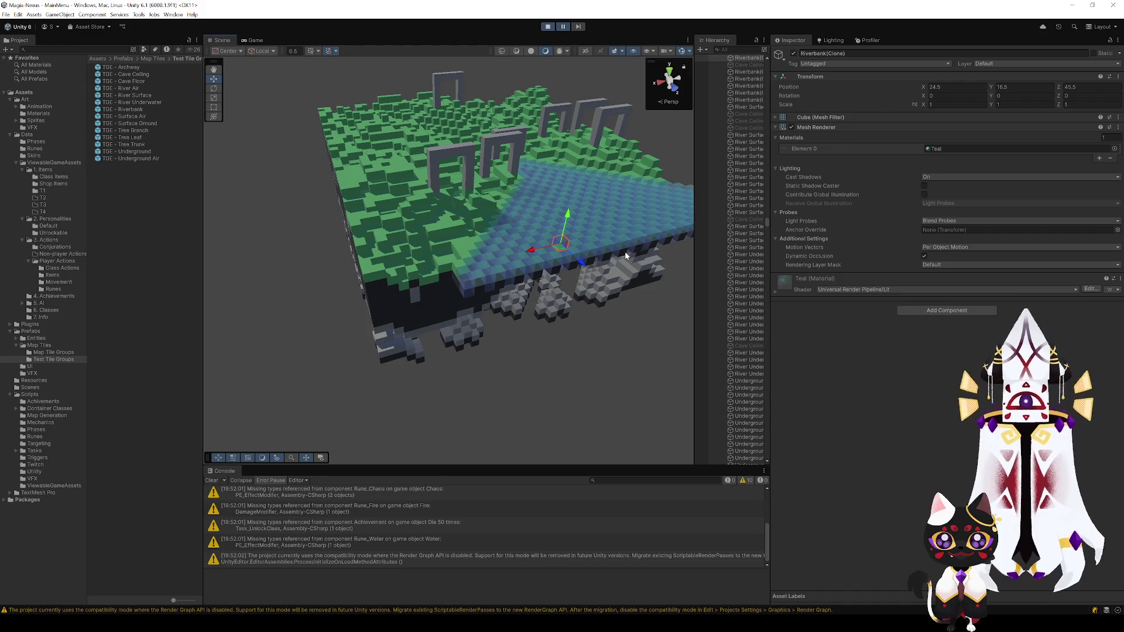
{"action": "left_click", "coordinate": [638, 317]}
{"action": "scroll", "coordinate": [606, 327], "scroll_direction": "up", "scroll_amount": 5}
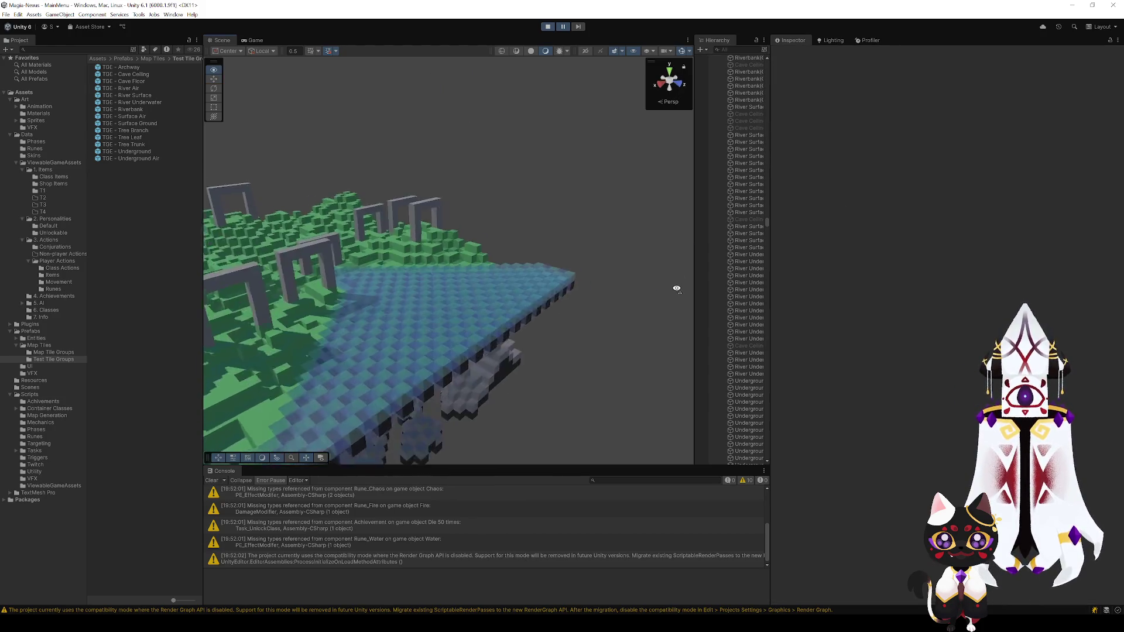
Step: Open TGE - River Surface and select a connection showing its two allowed tile refs
{"action": "double_click", "coordinate": [137, 96]}
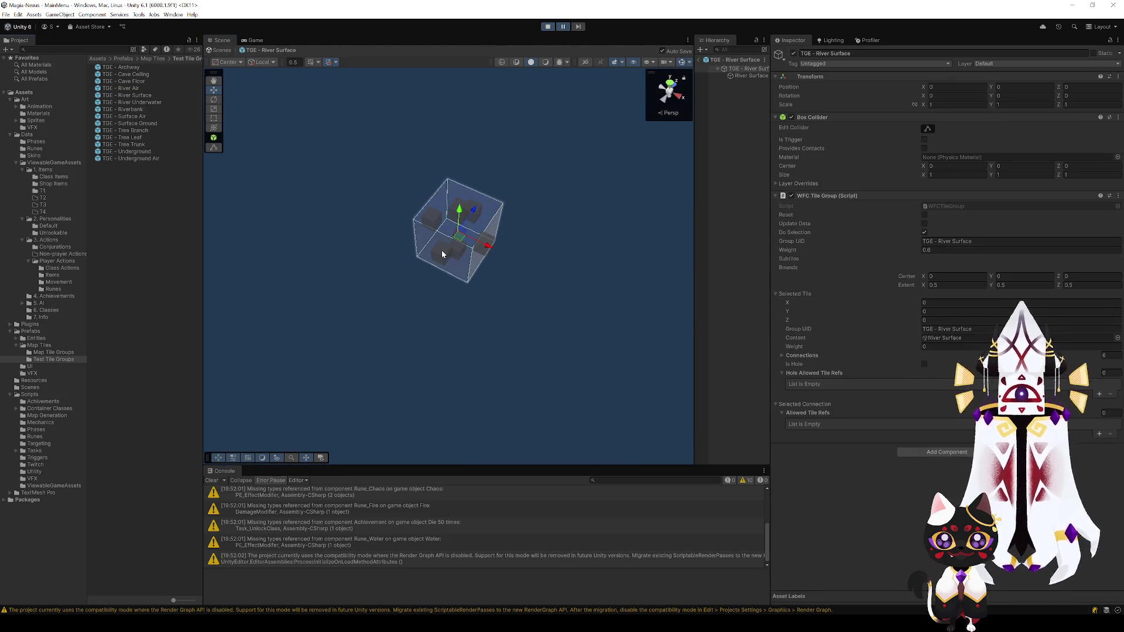
{"action": "left_click", "coordinate": [442, 254]}
{"action": "scroll", "coordinate": [463, 330], "scroll_direction": "up", "scroll_amount": 5}
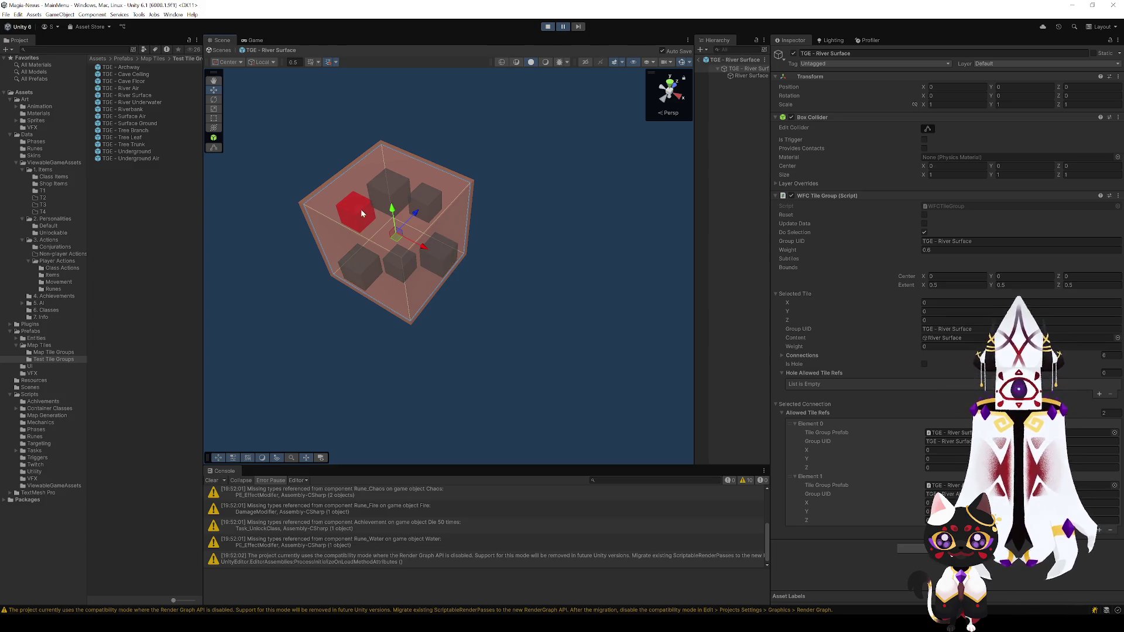
Step: Remove River Surface from the TGE - Riverbank bottom connection's allowed tiles
{"action": "left_click", "coordinate": [138, 109]}
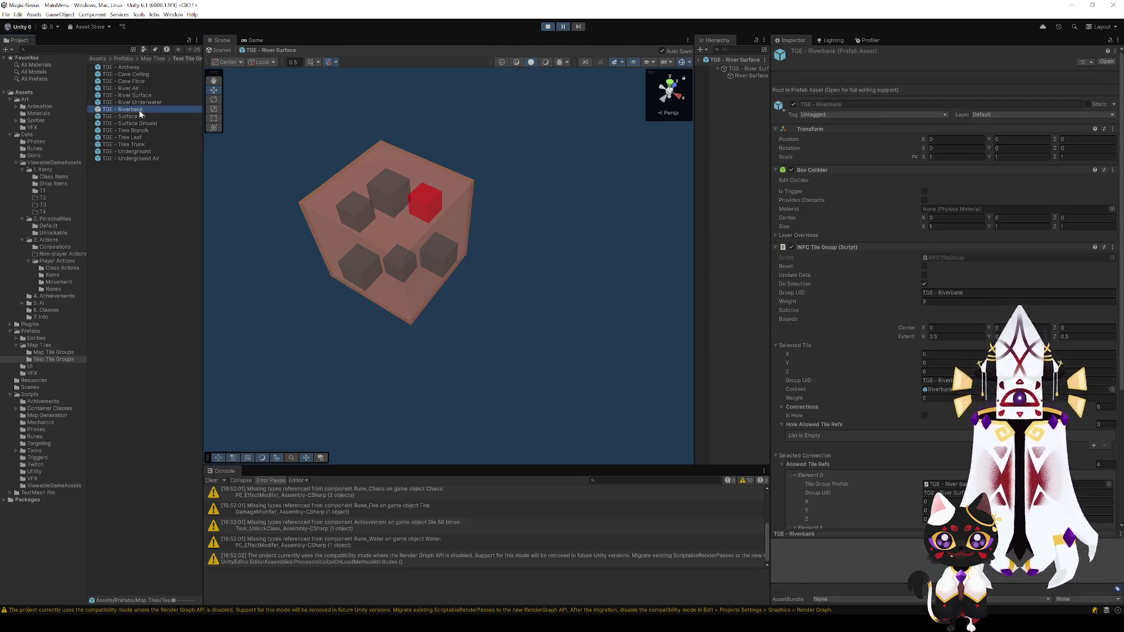
{"action": "double_click", "coordinate": [140, 111]}
{"action": "left_click_drag", "start_coordinate": [474, 320], "coordinate": [321, 339]}
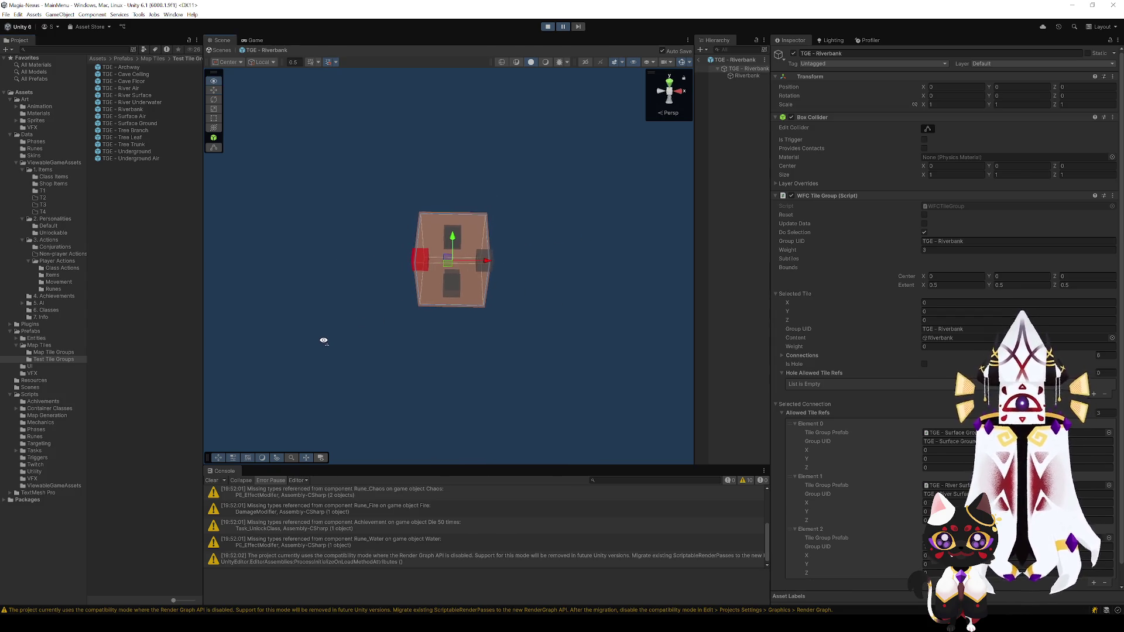
{"action": "left_click", "coordinate": [456, 291]}
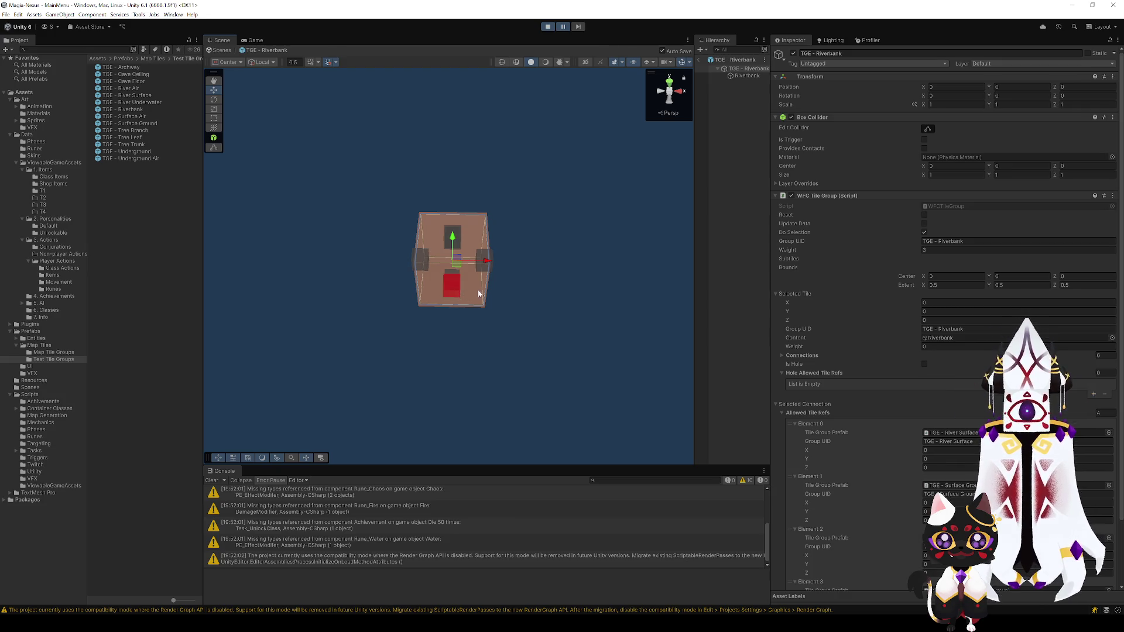
{"action": "scroll", "coordinate": [961, 452], "scroll_direction": "down", "scroll_amount": 3}
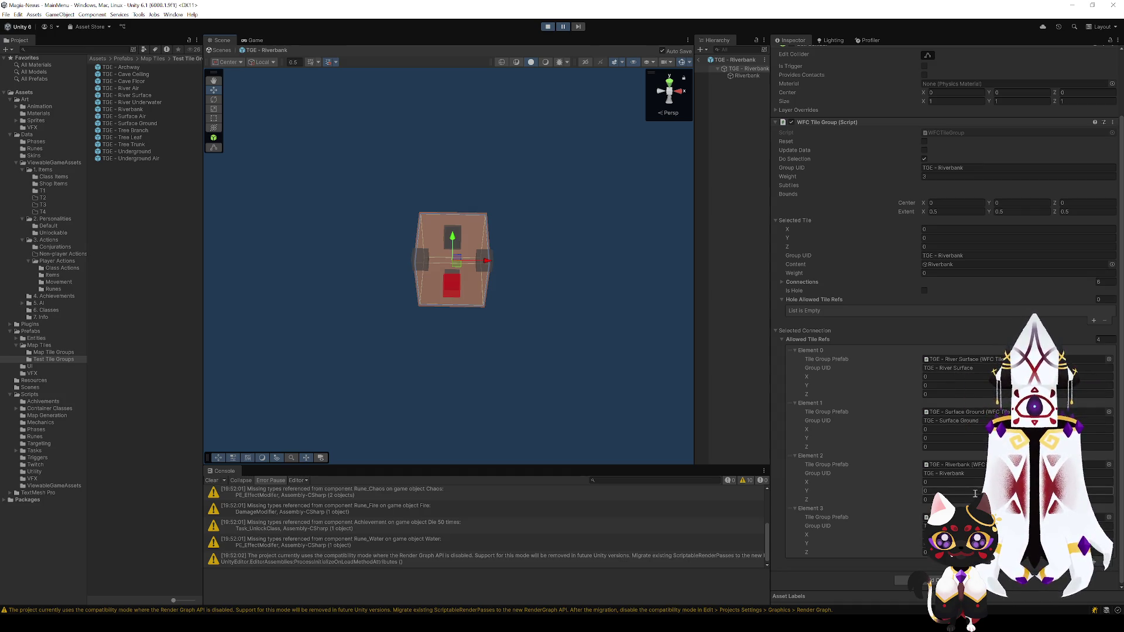
{"action": "left_click", "coordinate": [478, 269]}
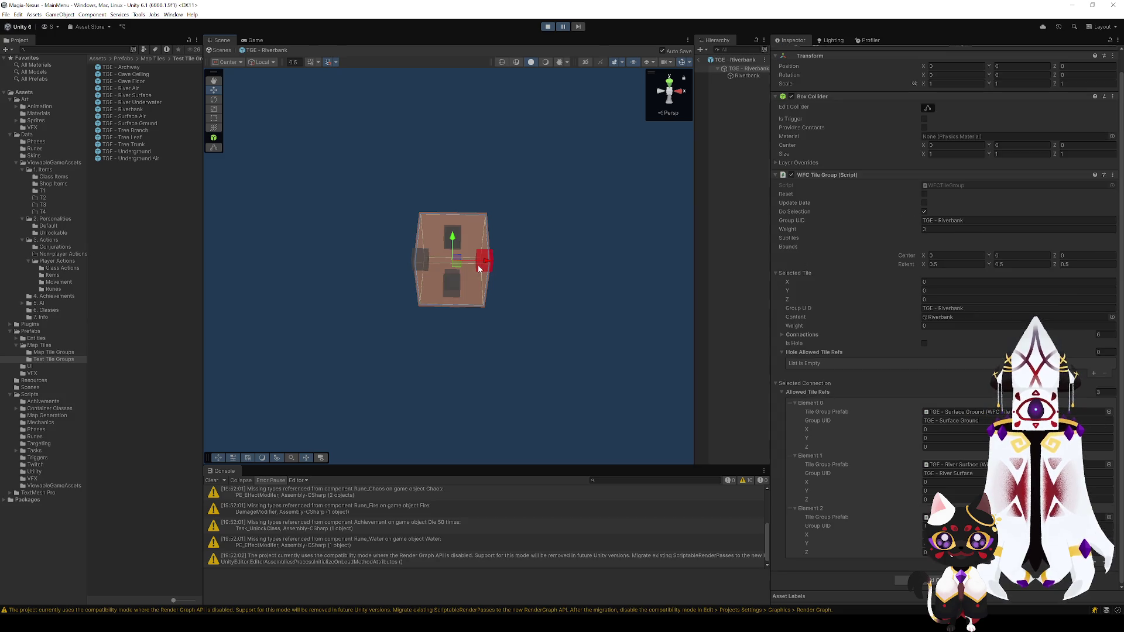
{"action": "left_click", "coordinate": [458, 291]}
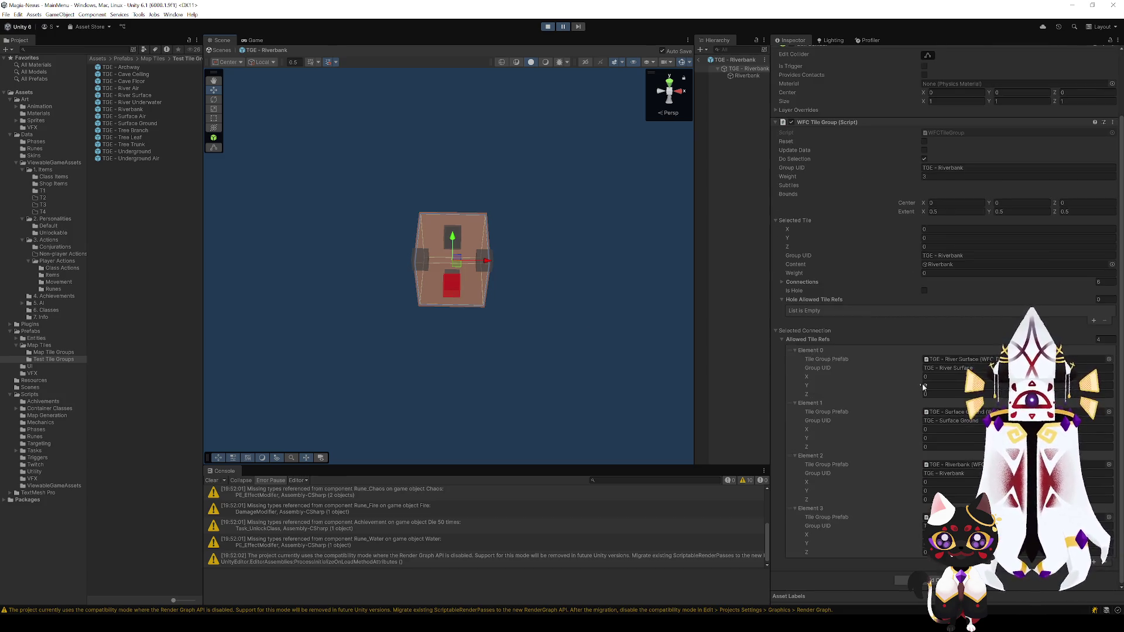
{"action": "left_click", "coordinate": [879, 350]}
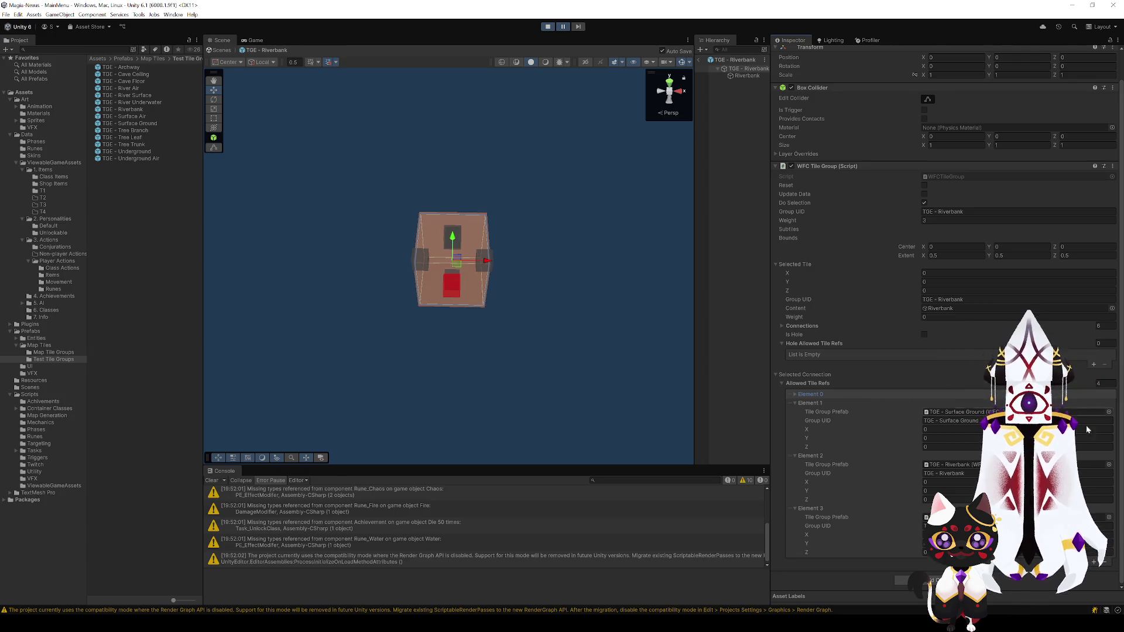
{"action": "key", "text": "Delete"}
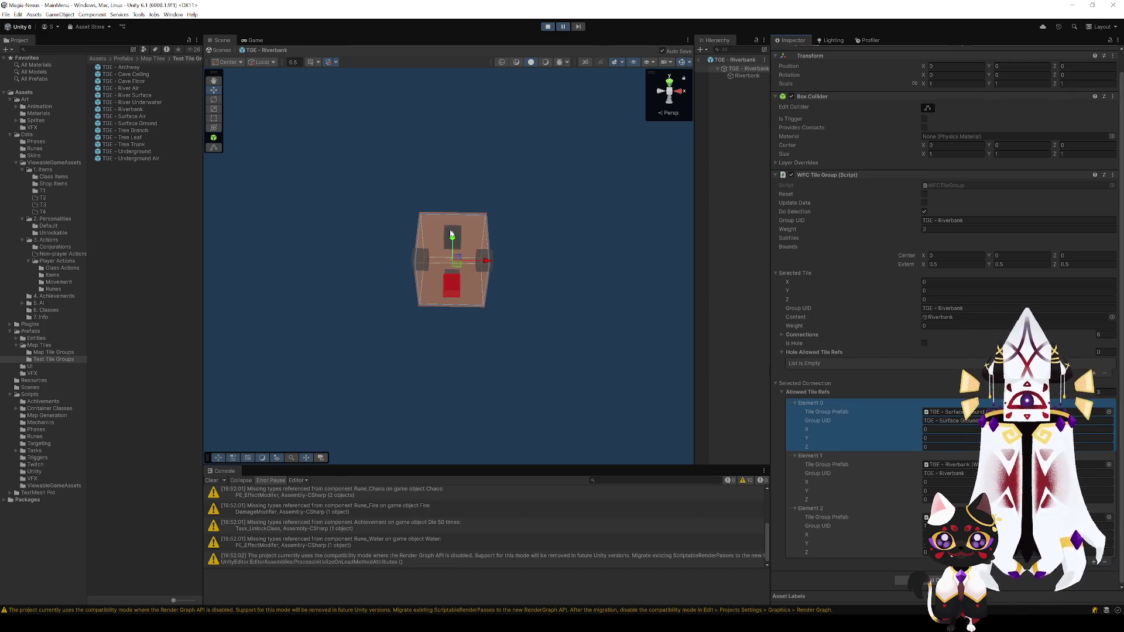
Step: Delete the duplicate River Surface entry from the left connection, then stop Play mode
{"action": "left_click", "coordinate": [451, 234]}
{"action": "left_click_drag", "start_coordinate": [452, 235], "coordinate": [502, 349]}
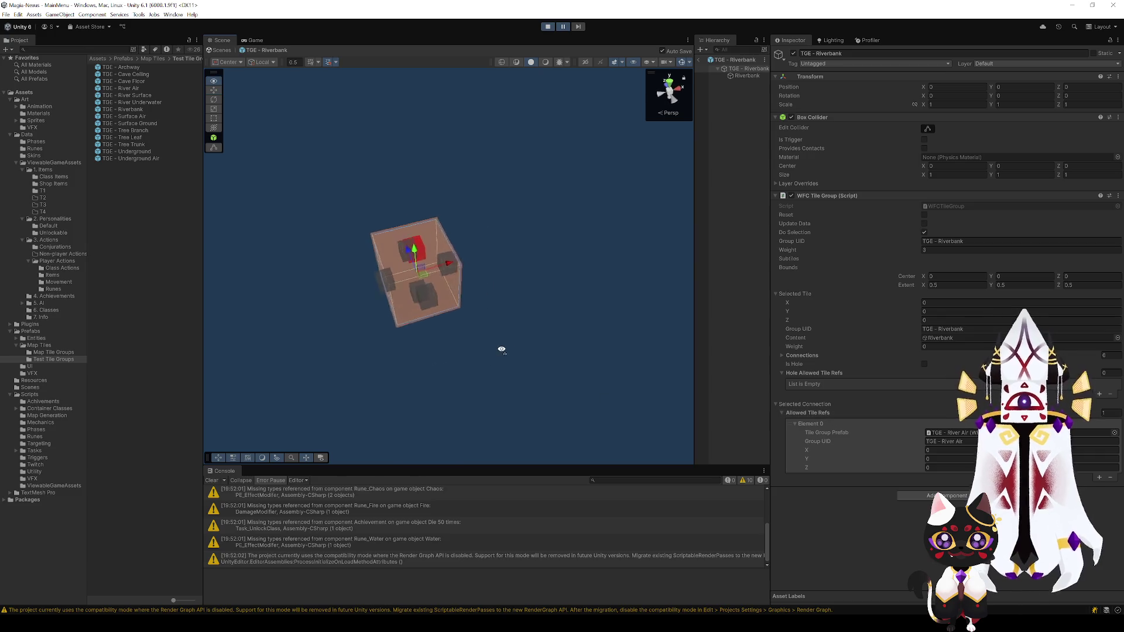
{"action": "scroll", "coordinate": [502, 350], "scroll_direction": "up", "scroll_amount": 3}
{"action": "left_click", "coordinate": [474, 266]}
{"action": "scroll", "coordinate": [929, 473], "scroll_direction": "down", "scroll_amount": 3}
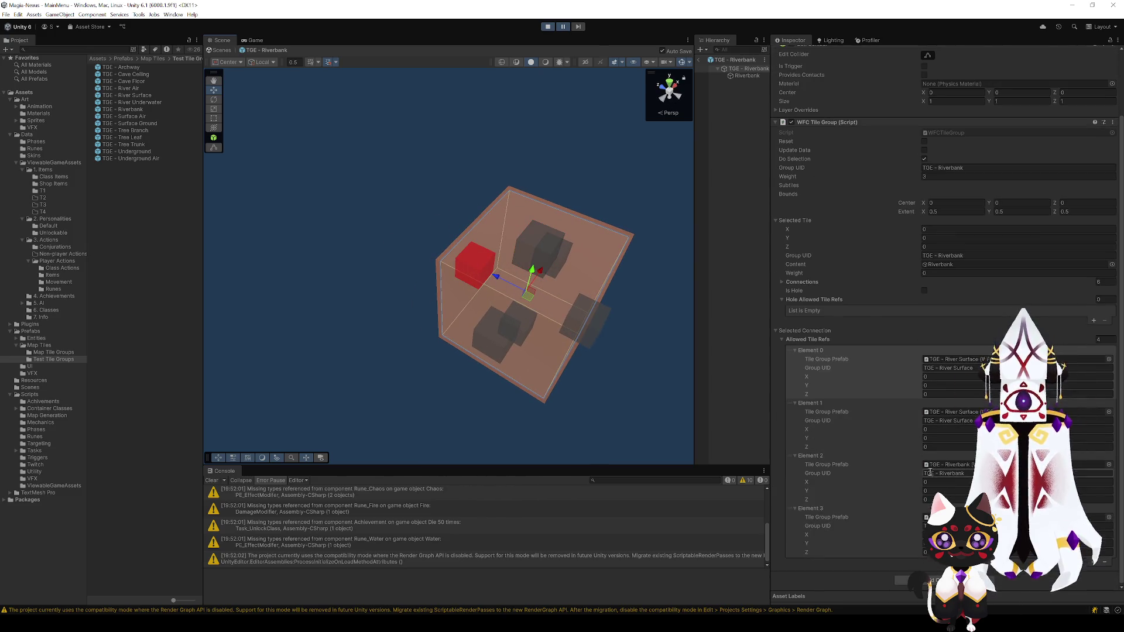
{"action": "left_click", "coordinate": [863, 350]}
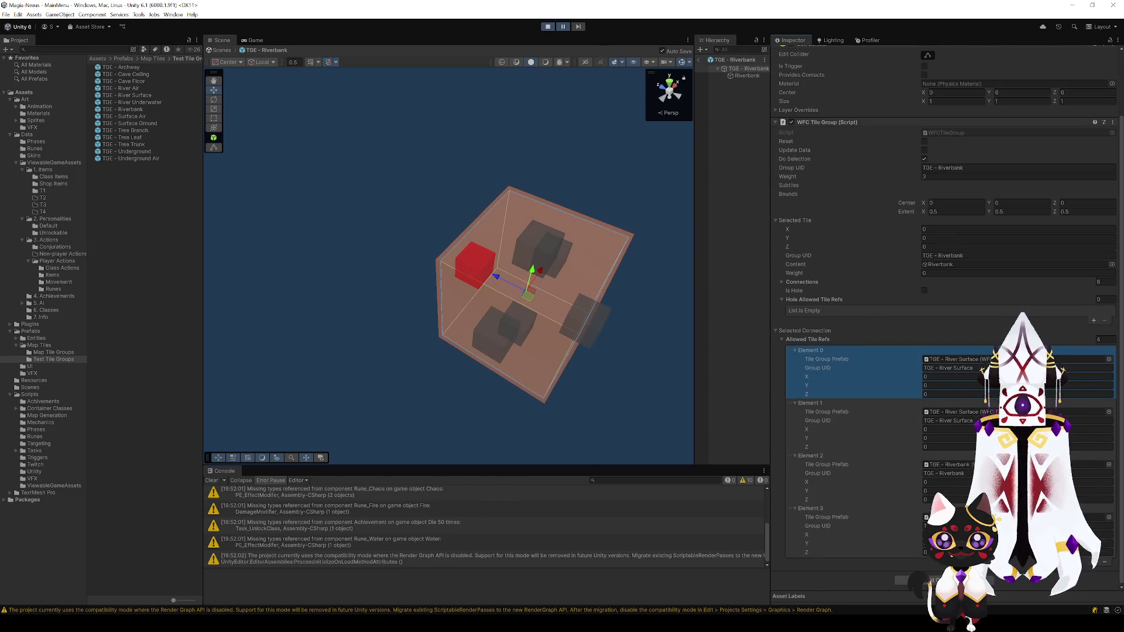
{"action": "left_click", "coordinate": [1106, 561]}
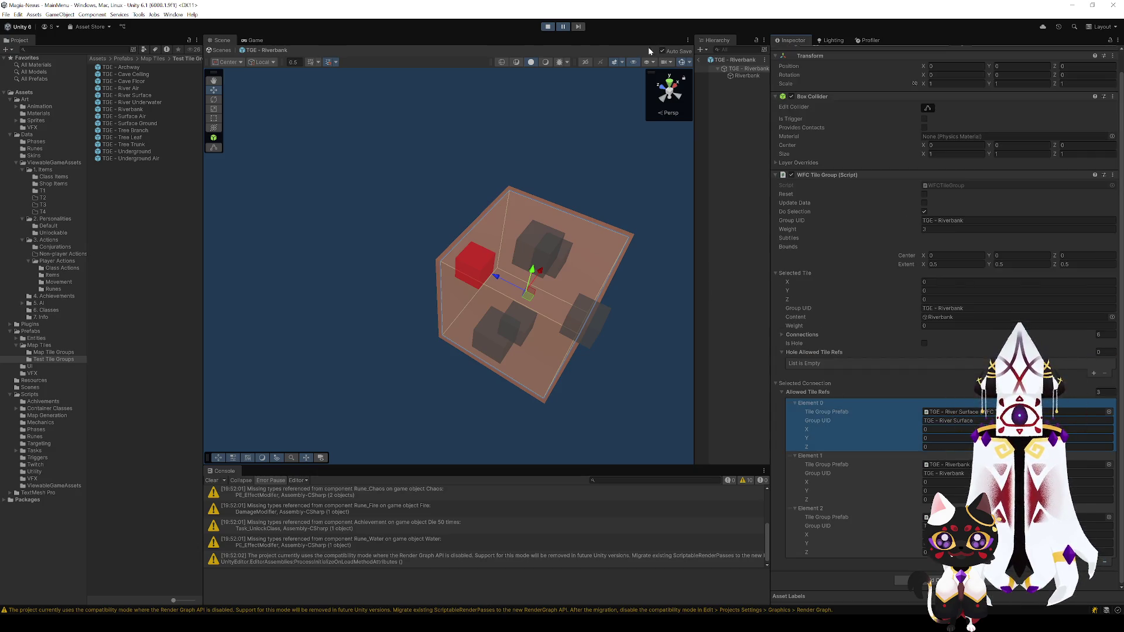
{"action": "left_click", "coordinate": [549, 26]}
Step: Regenerate the map in Play mode and inspect river surface and riverbank tiles
{"action": "left_click", "coordinate": [555, 27]}
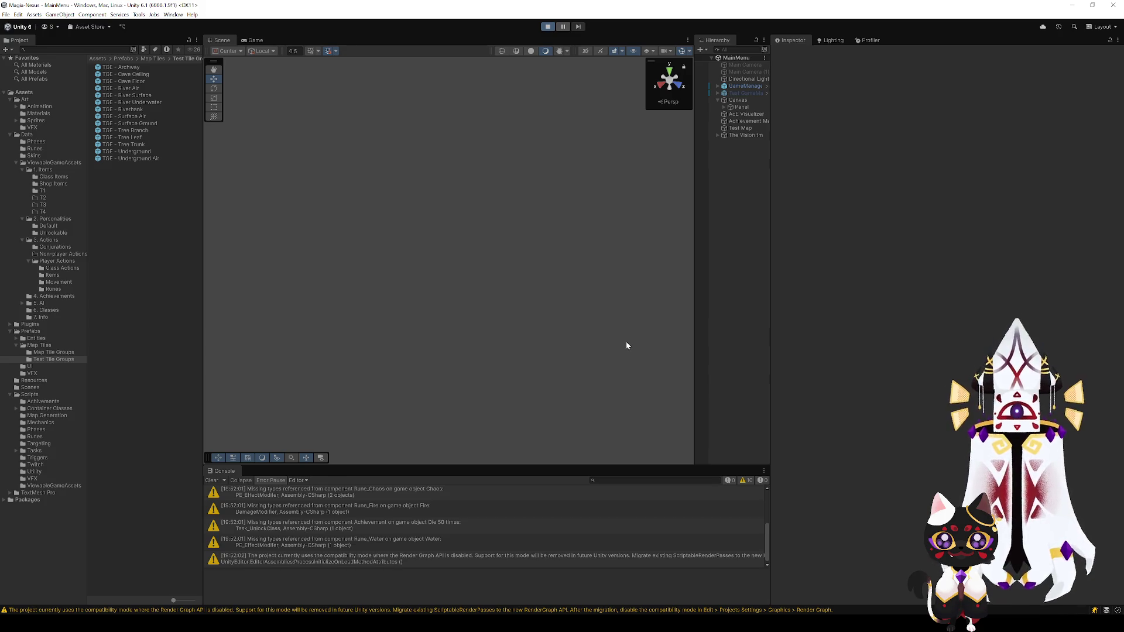
{"action": "mouse_move", "coordinate": [627, 346]}
{"action": "left_mouse_down"}
{"action": "mouse_move", "coordinate": [470, 357]}
{"action": "mouse_move", "coordinate": [388, 396]}
{"action": "mouse_move", "coordinate": [557, 396]}
{"action": "mouse_move", "coordinate": [527, 401]}
{"action": "mouse_move", "coordinate": [492, 349]}
{"action": "mouse_move", "coordinate": [252, 419]}
{"action": "mouse_move", "coordinate": [181, 427]}
{"action": "mouse_move", "coordinate": [139, 462]}
{"action": "mouse_move", "coordinate": [143, 353]}
{"action": "mouse_move", "coordinate": [350, 385]}
{"action": "mouse_move", "coordinate": [354, 396]}
{"action": "mouse_move", "coordinate": [293, 403]}
{"action": "mouse_move", "coordinate": [665, 401]}
{"action": "mouse_move", "coordinate": [722, 420]}
{"action": "left_mouse_up"}
{"action": "scroll", "coordinate": [574, 363], "scroll_direction": "down", "scroll_amount": 5}
{"action": "mouse_move", "coordinate": [526, 311]}
{"action": "left_mouse_down"}
{"action": "mouse_move", "coordinate": [426, 291]}
{"action": "mouse_move", "coordinate": [426, 320]}
{"action": "left_mouse_up"}
{"action": "left_click", "coordinate": [426, 321]}
{"action": "left_click", "coordinate": [396, 379]}
{"action": "left_click", "coordinate": [638, 357]}
{"action": "mouse_move", "coordinate": [638, 356]}
{"action": "left_mouse_down"}
{"action": "mouse_move", "coordinate": [573, 268]}
{"action": "mouse_move", "coordinate": [386, 351]}
{"action": "mouse_move", "coordinate": [486, 380]}
{"action": "left_mouse_up"}
Step: Stop Play and select TGE - Riverbank to edit its weight of 3
{"action": "left_click", "coordinate": [548, 27]}
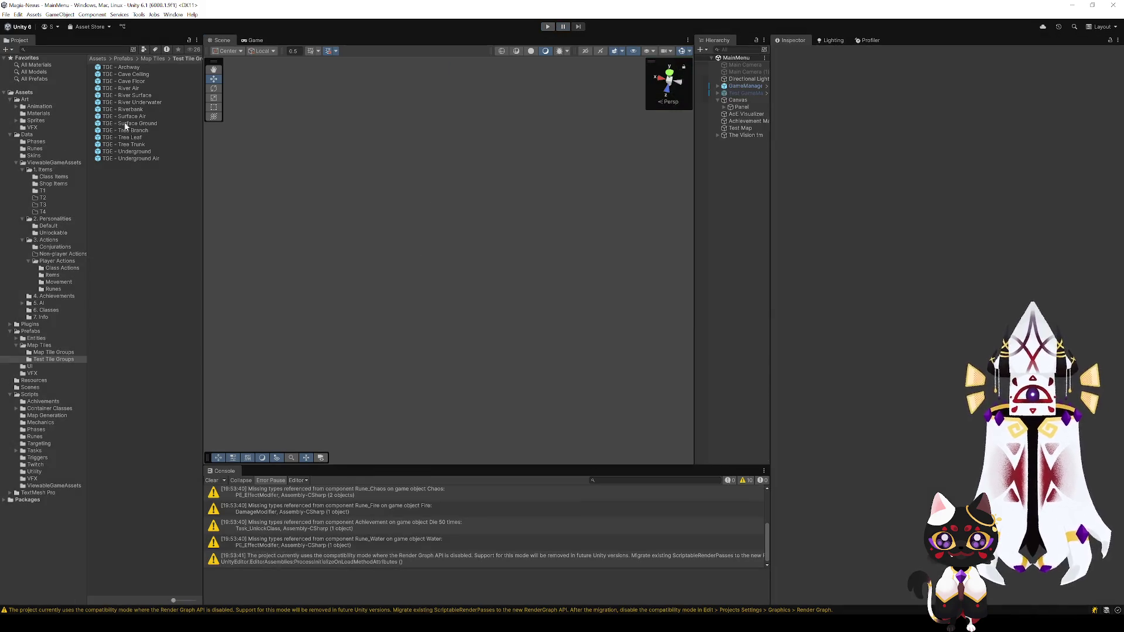
{"action": "left_click", "coordinate": [123, 109]}
{"action": "left_click", "coordinate": [933, 302]}
Step: Regenerate the map with Riverbank weight 6 and orbit to a low view
{"action": "left_click", "coordinate": [547, 27]}
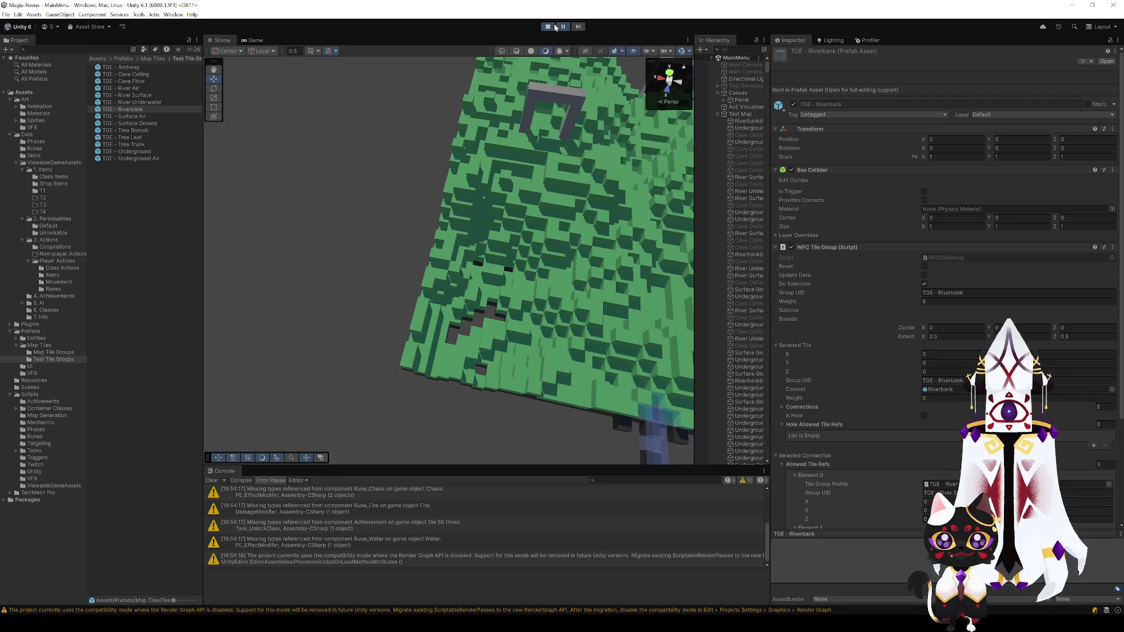
{"action": "left_click", "coordinate": [382, 247]}
{"action": "mouse_move", "coordinate": [381, 247]}
{"action": "left_mouse_down"}
{"action": "mouse_move", "coordinate": [474, 190]}
{"action": "mouse_move", "coordinate": [507, 153]}
{"action": "mouse_move", "coordinate": [175, 324]}
{"action": "mouse_move", "coordinate": [136, 160]}
{"action": "mouse_move", "coordinate": [249, 166]}
{"action": "mouse_move", "coordinate": [276, 185]}
{"action": "mouse_move", "coordinate": [490, 208]}
{"action": "mouse_move", "coordinate": [394, 183]}
{"action": "mouse_move", "coordinate": [579, 211]}
{"action": "mouse_move", "coordinate": [579, 276]}
{"action": "mouse_move", "coordinate": [590, 125]}
{"action": "mouse_move", "coordinate": [617, 120]}
{"action": "left_mouse_up"}
Step: Inspect two River Underwater tiles, then stop Play and open the TGE - River Underwater prefab
{"action": "left_click", "coordinate": [652, 262]}
{"action": "left_click_drag", "start_coordinate": [492, 256], "coordinate": [516, 256]}
{"action": "left_click", "coordinate": [436, 240]}
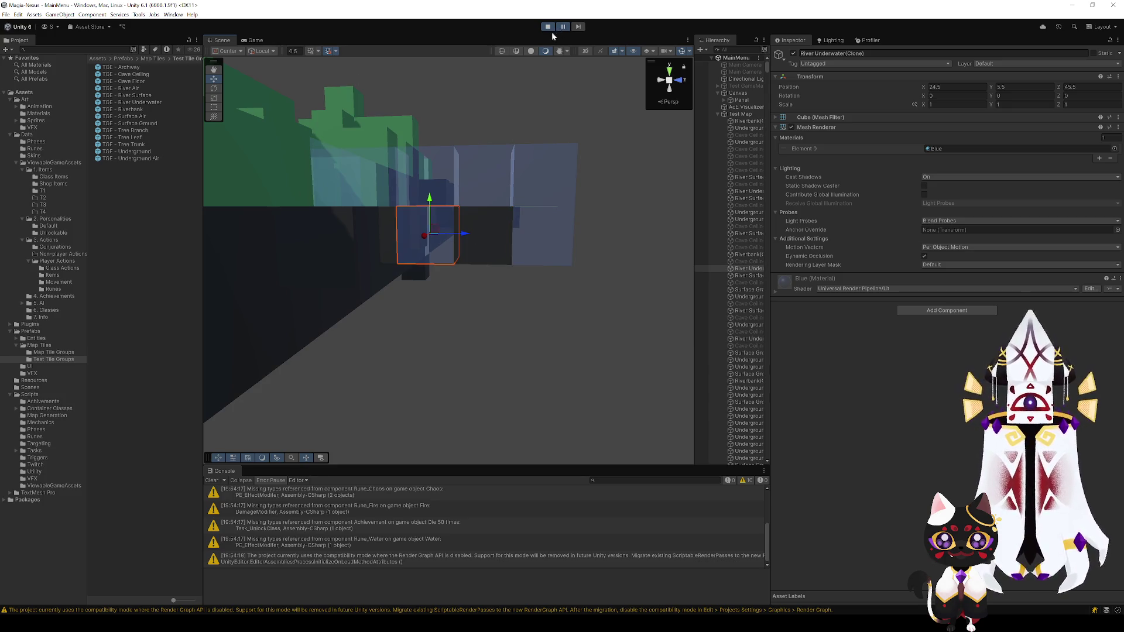
{"action": "left_click", "coordinate": [548, 27]}
{"action": "double_click", "coordinate": [124, 102]}
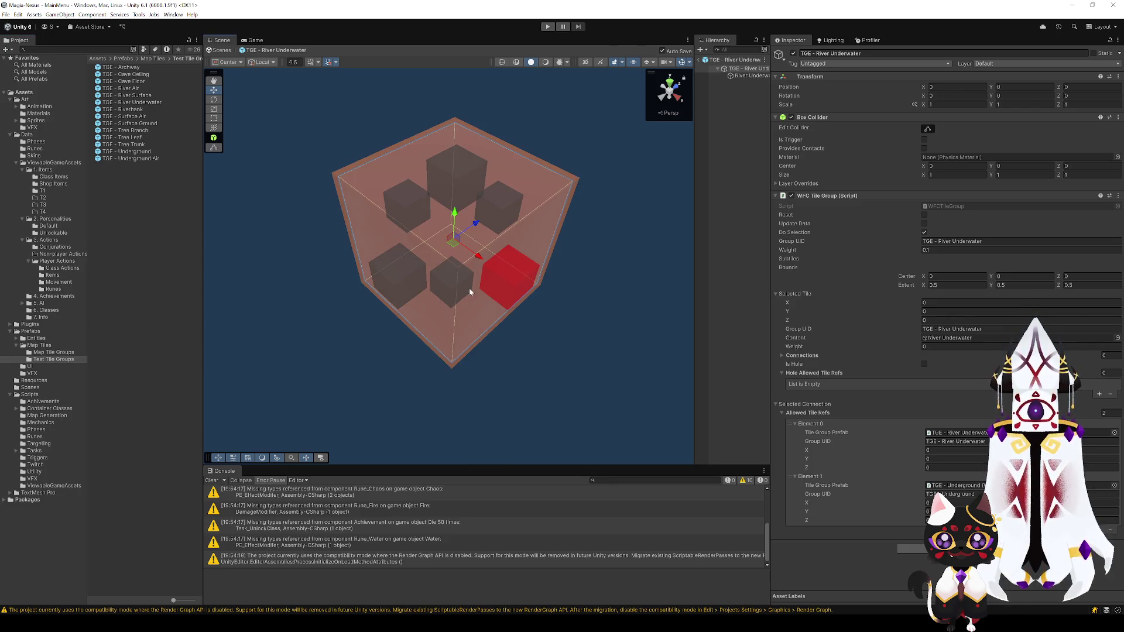
Step: Change the River Underwater tile group's weight from 0.1 to 0.05 and exit Prefab Mode
{"action": "left_click", "coordinate": [927, 250]}
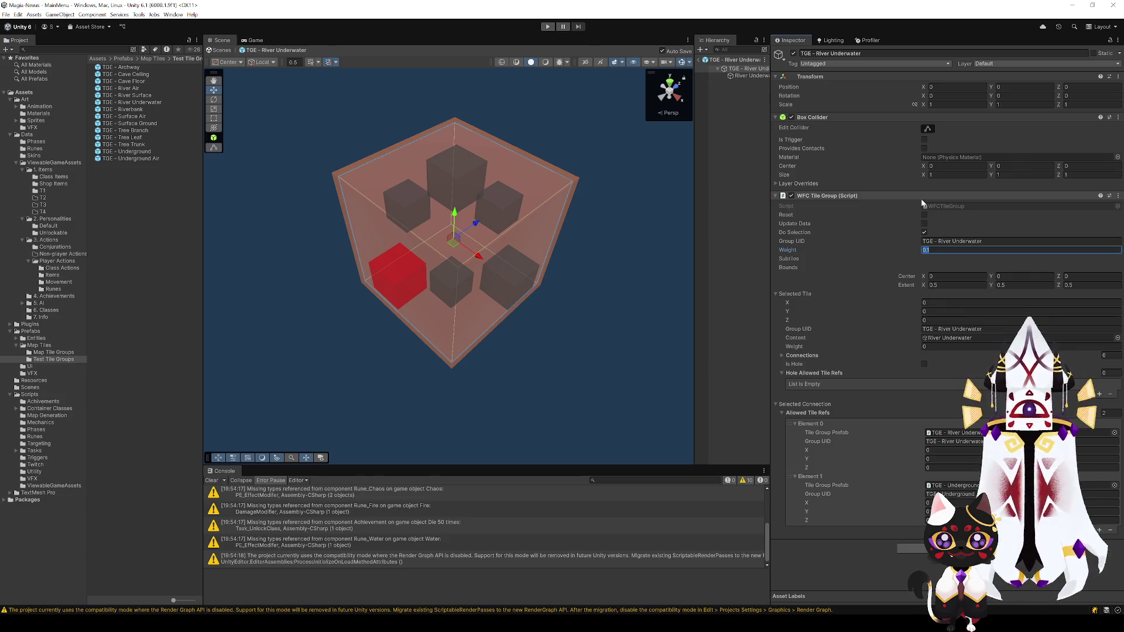
{"action": "key", "text": "BackSpace"}
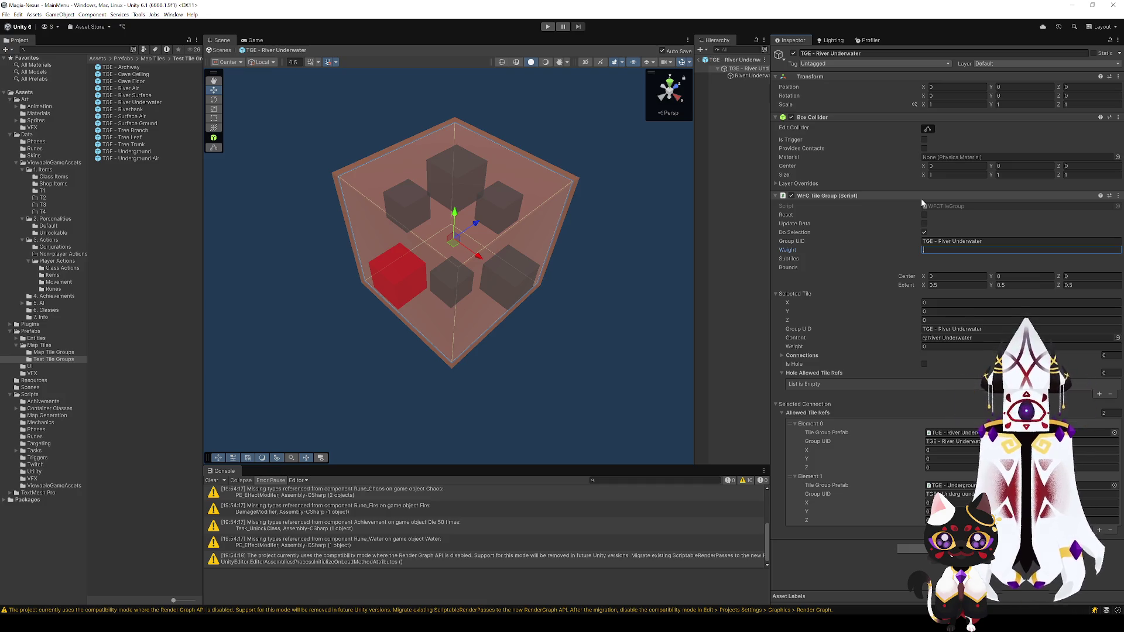
{"action": "type", "text": "0.05"}
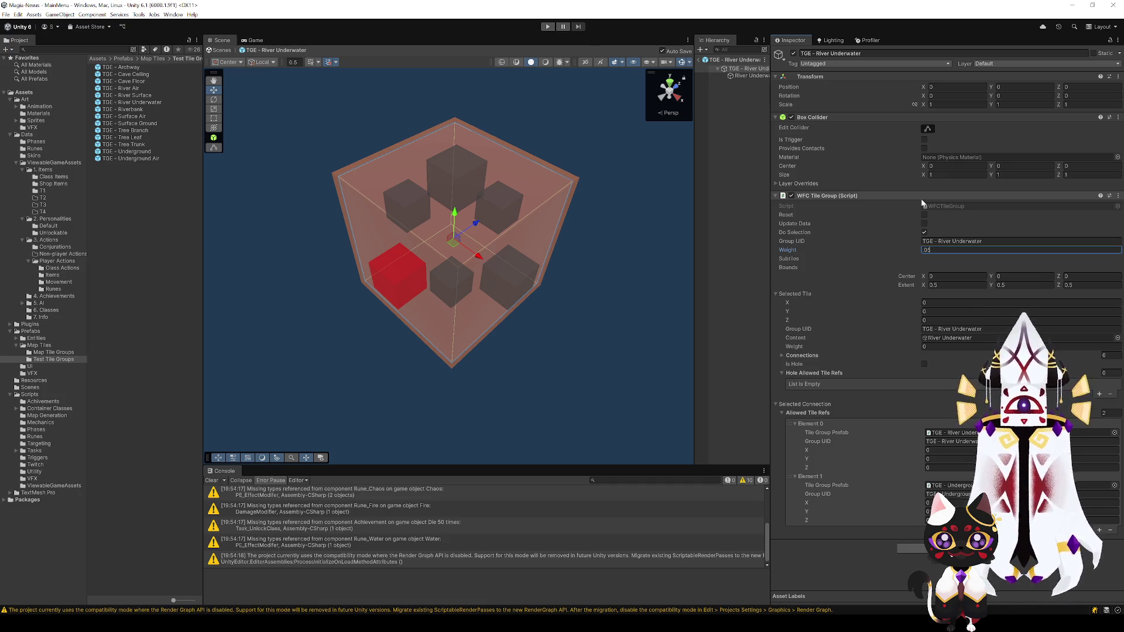
{"action": "key", "text": "Return"}
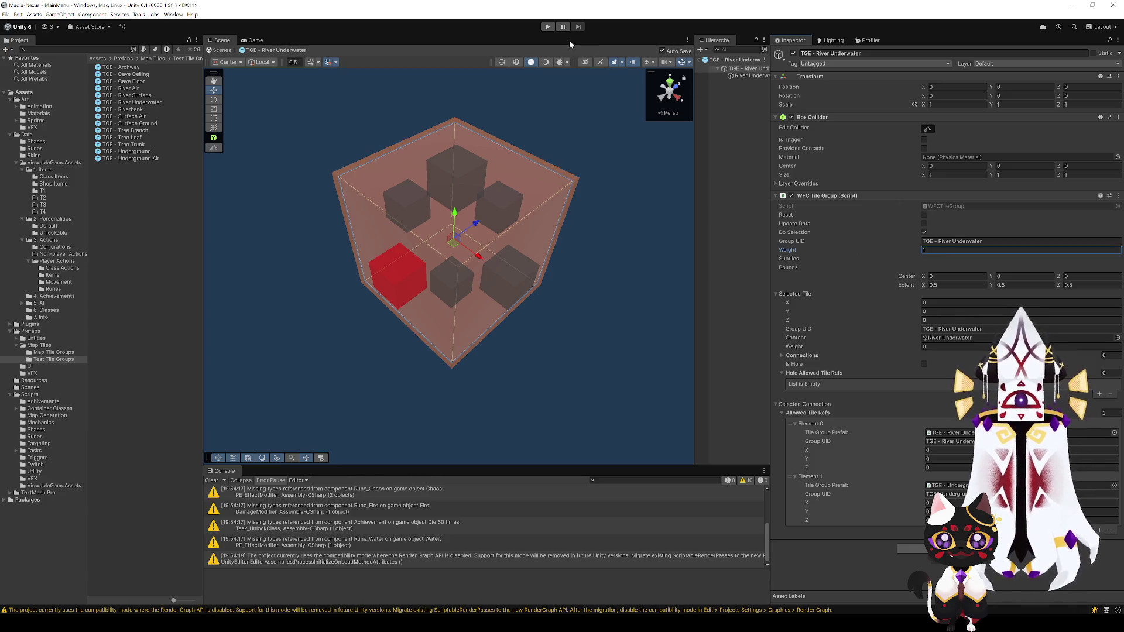
{"action": "left_click", "coordinate": [699, 60]}
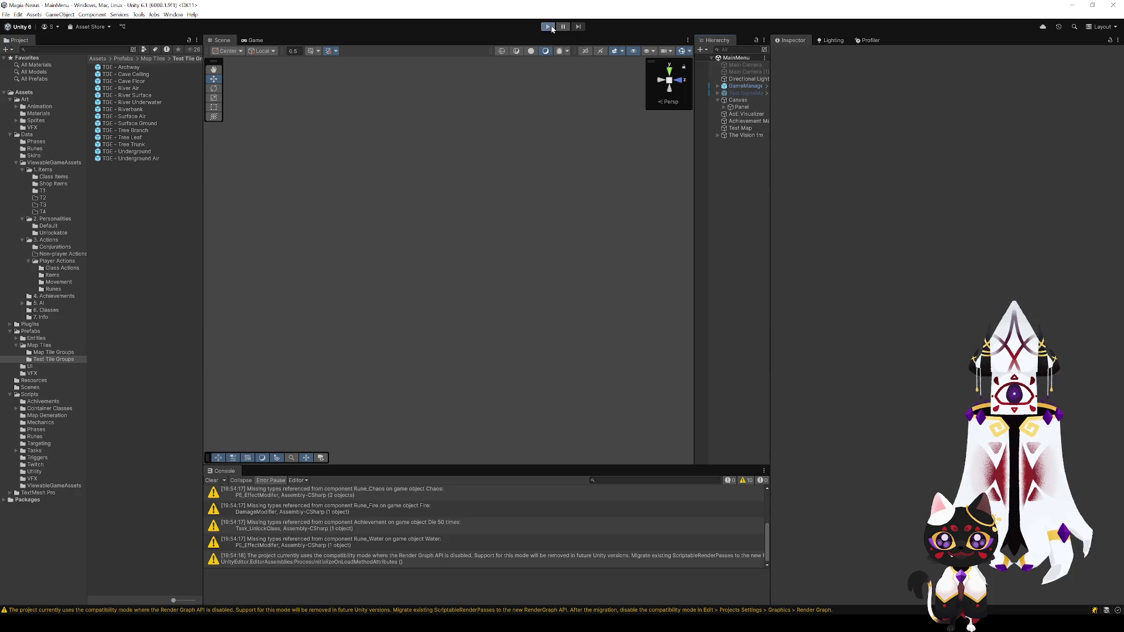
{"action": "left_click", "coordinate": [549, 26]}
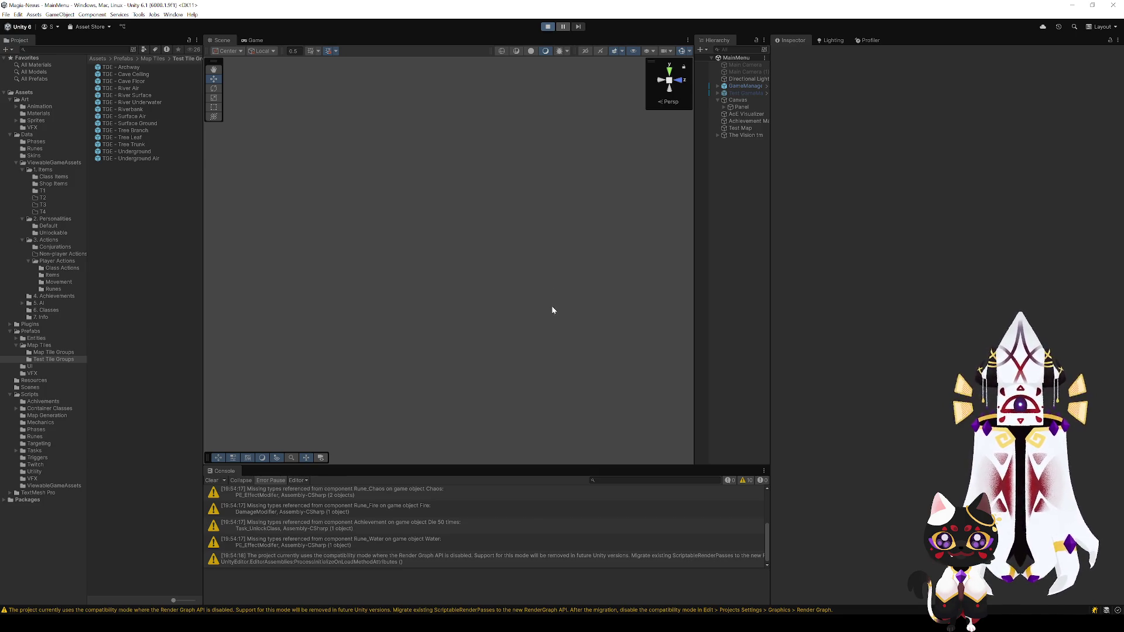
{"action": "mouse_move", "coordinate": [552, 311]}
{"action": "left_mouse_down"}
{"action": "mouse_move", "coordinate": [447, 422]}
{"action": "mouse_move", "coordinate": [485, 375]}
{"action": "mouse_move", "coordinate": [348, 397]}
{"action": "mouse_move", "coordinate": [585, 431]}
{"action": "mouse_move", "coordinate": [534, 371]}
{"action": "mouse_move", "coordinate": [556, 384]}
{"action": "mouse_move", "coordinate": [564, 417]}
{"action": "mouse_move", "coordinate": [547, 444]}
{"action": "mouse_move", "coordinate": [430, 383]}
{"action": "mouse_move", "coordinate": [346, 376]}
{"action": "mouse_move", "coordinate": [326, 389]}
{"action": "mouse_move", "coordinate": [355, 377]}
{"action": "left_mouse_up"}
{"action": "mouse_move", "coordinate": [442, 246]}
{"action": "left_mouse_down"}
{"action": "mouse_move", "coordinate": [454, 291]}
{"action": "mouse_move", "coordinate": [481, 261]}
{"action": "left_mouse_up"}
{"action": "mouse_move", "coordinate": [381, 186]}
{"action": "left_mouse_down"}
{"action": "mouse_move", "coordinate": [505, 297]}
{"action": "mouse_move", "coordinate": [569, 301]}
{"action": "mouse_move", "coordinate": [289, 297]}
{"action": "mouse_move", "coordinate": [371, 271]}
{"action": "mouse_move", "coordinate": [298, 266]}
{"action": "mouse_move", "coordinate": [489, 308]}
{"action": "mouse_move", "coordinate": [575, 349]}
{"action": "mouse_move", "coordinate": [567, 334]}
{"action": "mouse_move", "coordinate": [459, 276]}
{"action": "mouse_move", "coordinate": [442, 283]}
{"action": "mouse_move", "coordinate": [445, 301]}
{"action": "mouse_move", "coordinate": [384, 306]}
{"action": "mouse_move", "coordinate": [564, 293]}
{"action": "mouse_move", "coordinate": [573, 248]}
{"action": "mouse_move", "coordinate": [371, 234]}
{"action": "mouse_move", "coordinate": [300, 251]}
{"action": "mouse_move", "coordinate": [482, 315]}
{"action": "mouse_move", "coordinate": [409, 301]}
{"action": "mouse_move", "coordinate": [513, 326]}
{"action": "mouse_move", "coordinate": [540, 315]}
{"action": "mouse_move", "coordinate": [564, 181]}
{"action": "mouse_move", "coordinate": [630, 166]}
{"action": "mouse_move", "coordinate": [612, 177]}
{"action": "mouse_move", "coordinate": [585, 170]}
{"action": "mouse_move", "coordinate": [632, 204]}
{"action": "mouse_move", "coordinate": [627, 181]}
{"action": "mouse_move", "coordinate": [514, 244]}
{"action": "mouse_move", "coordinate": [527, 262]}
{"action": "mouse_move", "coordinate": [509, 258]}
{"action": "left_mouse_up"}
{"action": "left_click", "coordinate": [549, 27]}
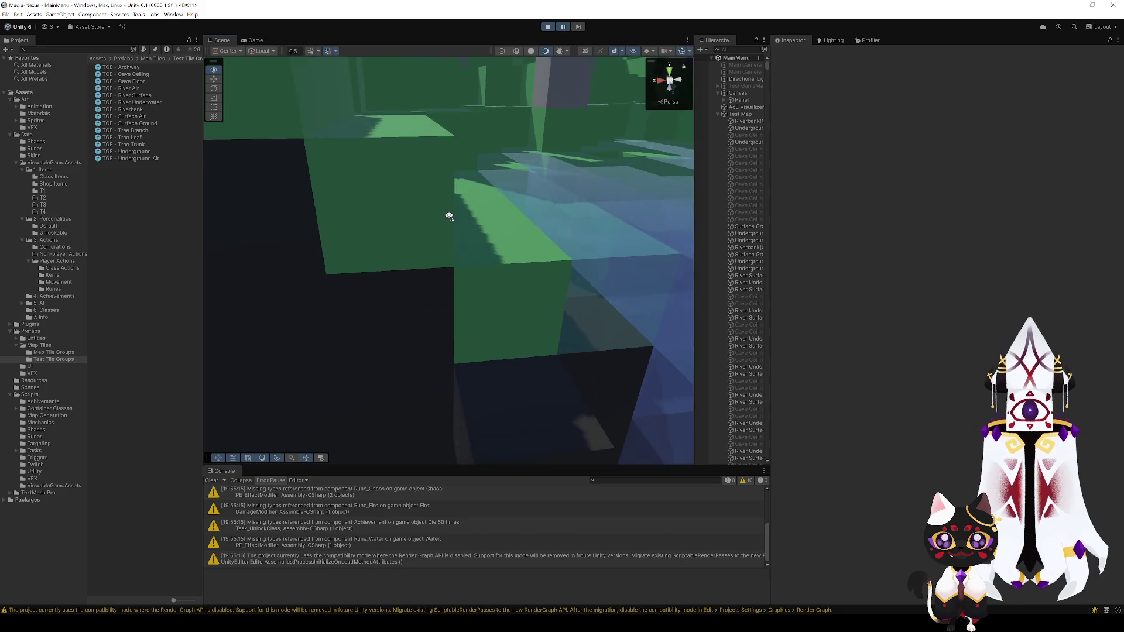
{"action": "left_click", "coordinate": [548, 27]}
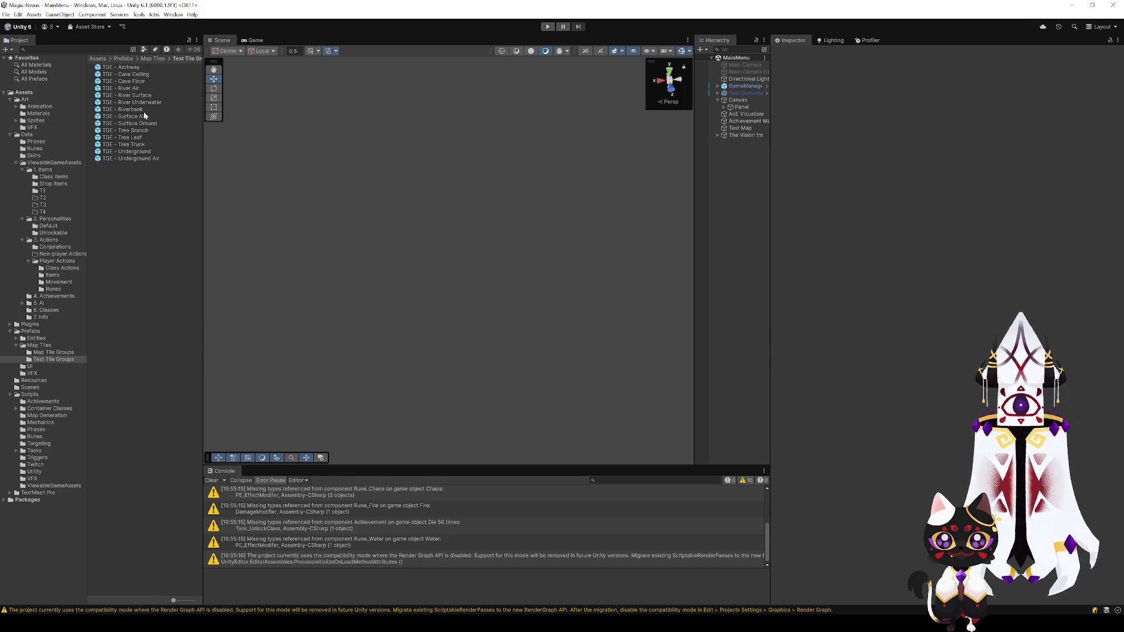
Step: Open TGE - Riverbank and add a fourth Allowed Tile Refs entry to its upper connection
{"action": "double_click", "coordinate": [138, 111]}
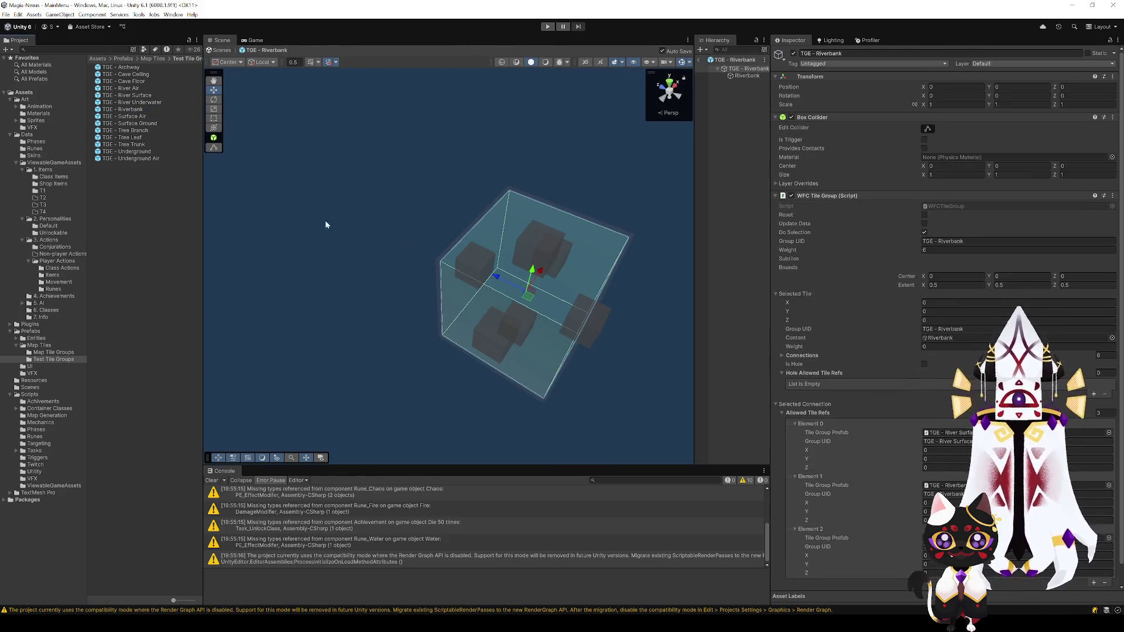
{"action": "mouse_move", "coordinate": [438, 280]}
{"action": "left_mouse_down"}
{"action": "mouse_move", "coordinate": [326, 271]}
{"action": "mouse_move", "coordinate": [310, 281]}
{"action": "left_mouse_up"}
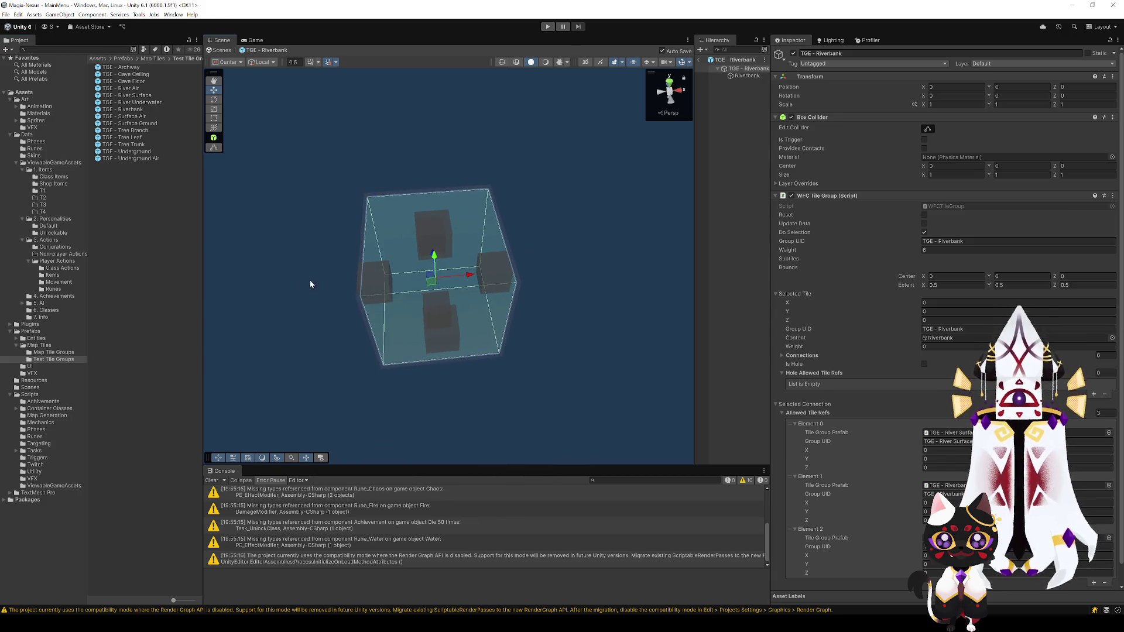
{"action": "mouse_move", "coordinate": [562, 284]}
{"action": "left_mouse_down"}
{"action": "mouse_move", "coordinate": [500, 244]}
{"action": "mouse_move", "coordinate": [454, 244]}
{"action": "left_mouse_up"}
{"action": "left_click", "coordinate": [461, 282]}
{"action": "left_click", "coordinate": [456, 296]}
{"action": "scroll", "coordinate": [942, 455], "scroll_direction": "down", "scroll_amount": 1}
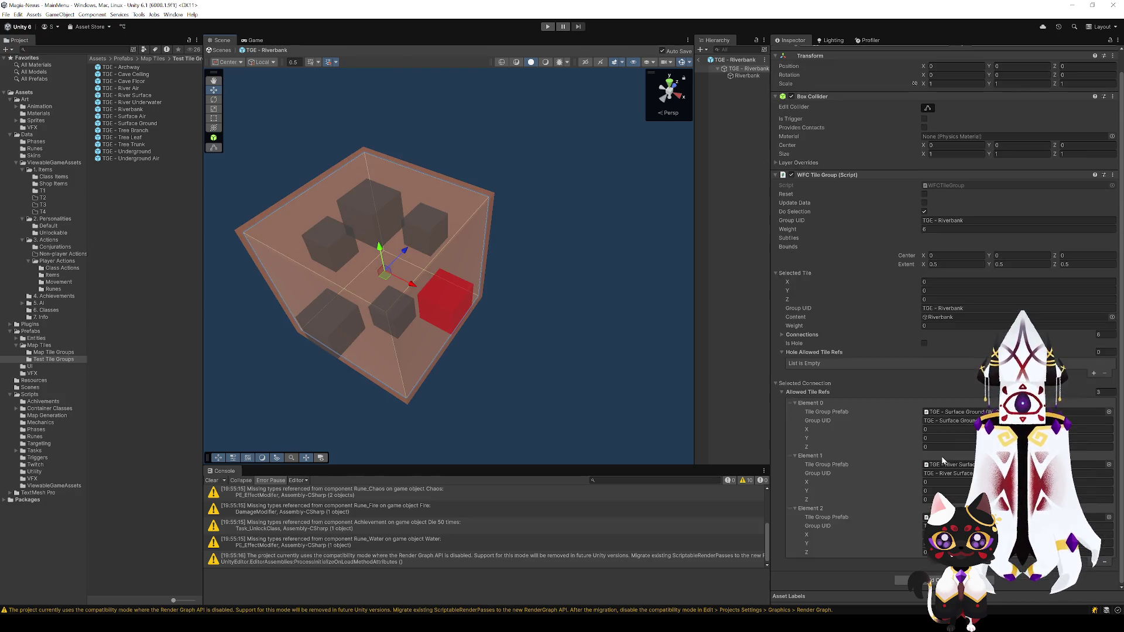
{"action": "left_click", "coordinate": [427, 229]}
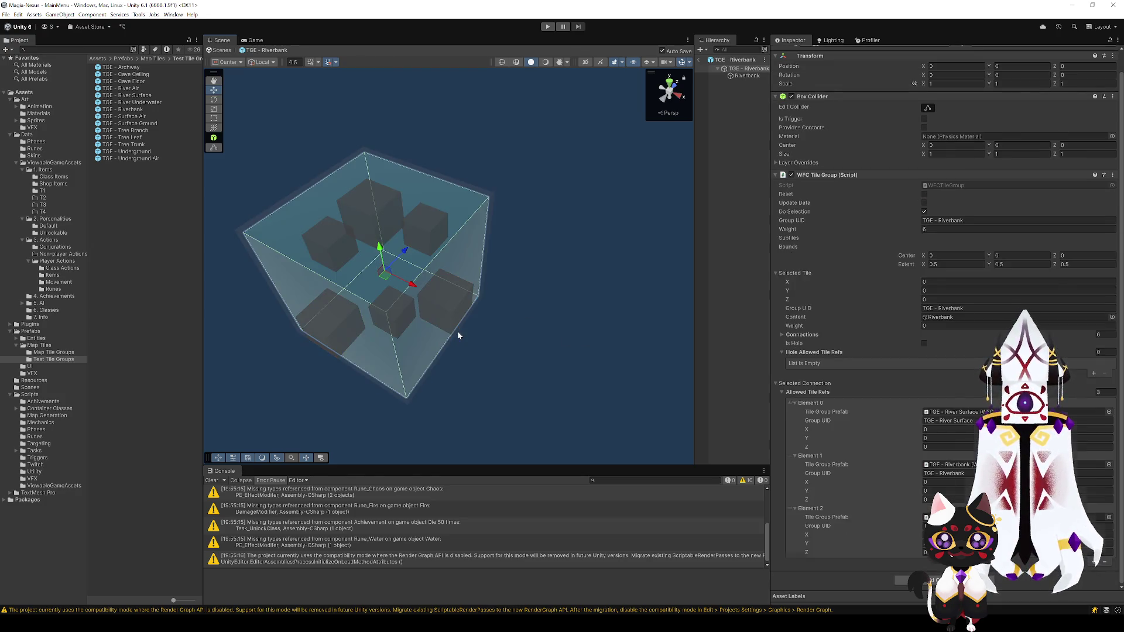
{"action": "scroll", "coordinate": [898, 480], "scroll_direction": "down", "scroll_amount": 1}
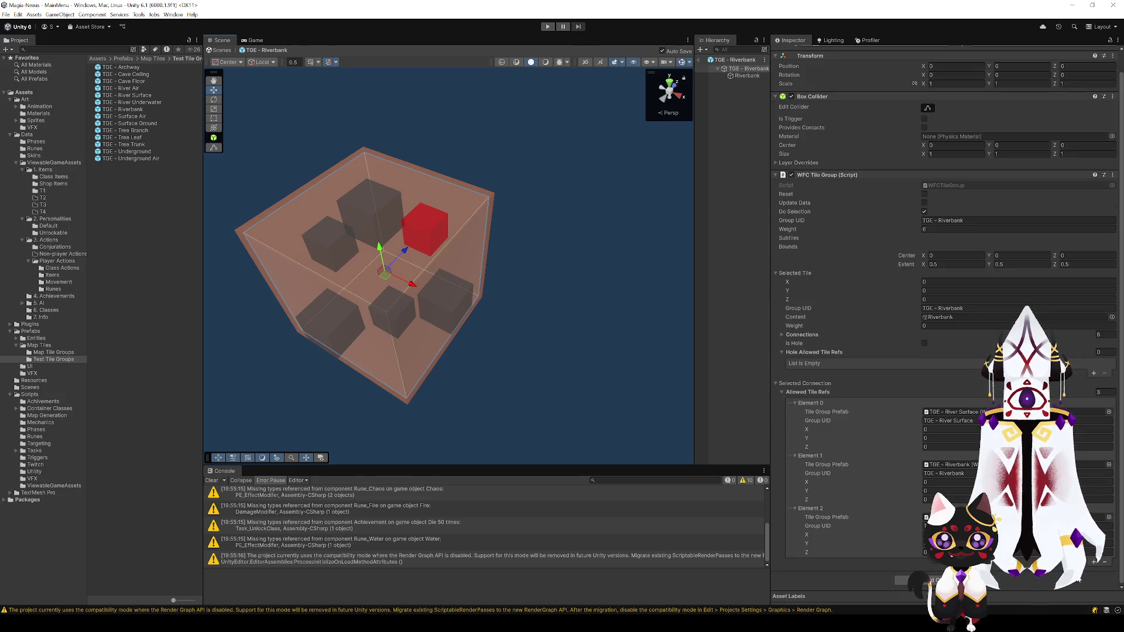
{"action": "left_click", "coordinate": [1094, 562]}
{"action": "scroll", "coordinate": [826, 444], "scroll_direction": "down", "scroll_amount": 2}
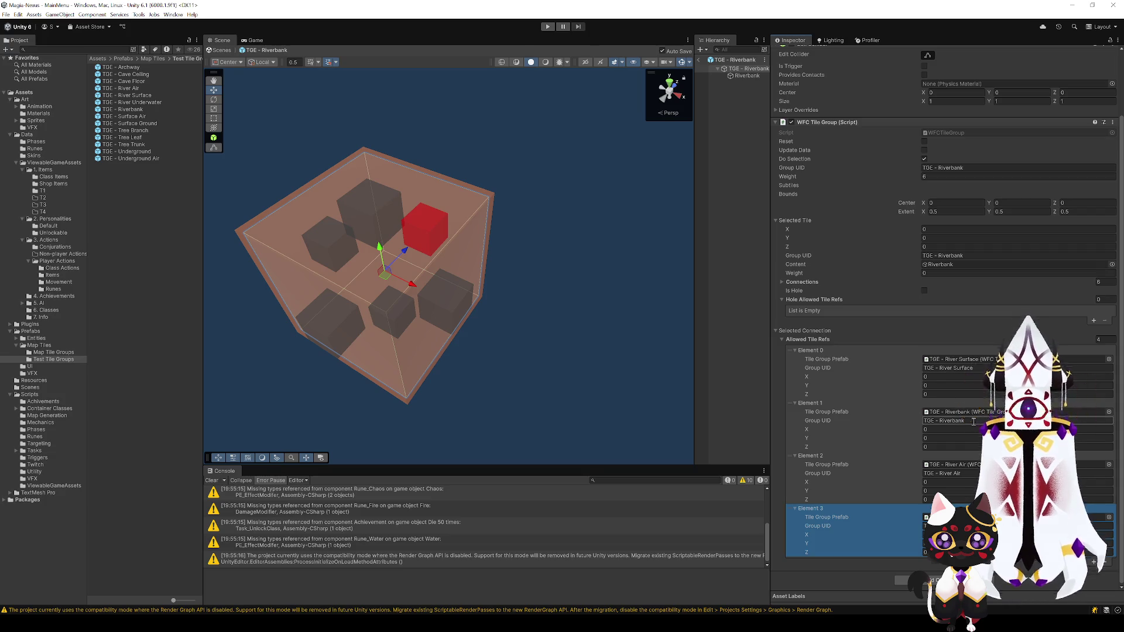
Step: Assign a tile group prefab to the upper connection's new fourth entry
{"action": "left_click", "coordinate": [455, 314]}
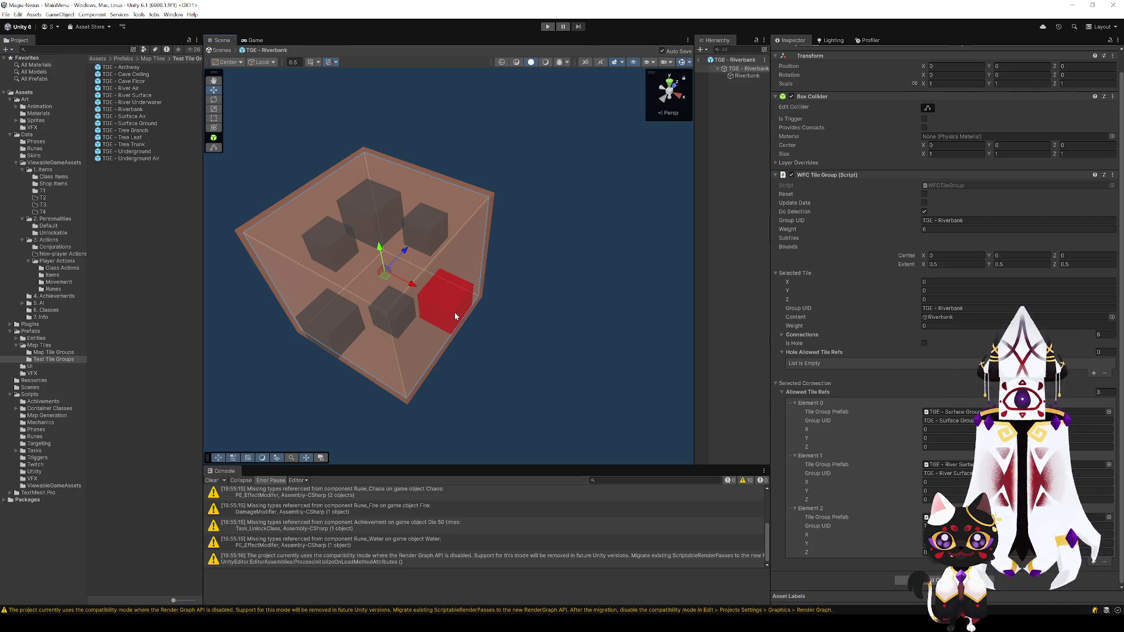
{"action": "left_click", "coordinate": [450, 242]}
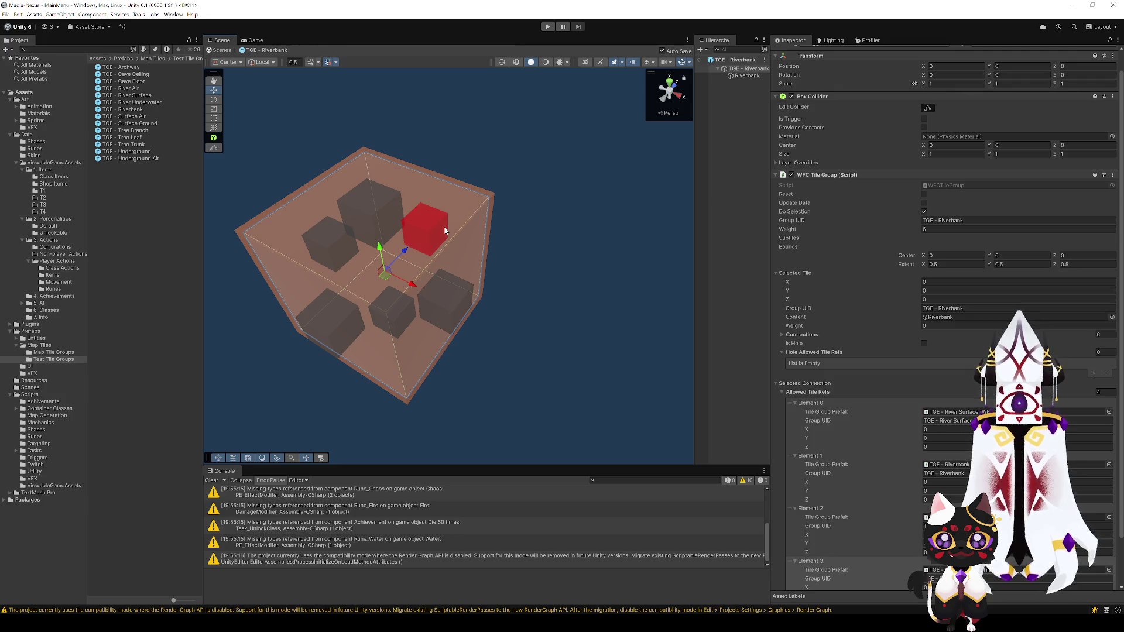
{"action": "scroll", "coordinate": [935, 437], "scroll_direction": "down", "scroll_amount": 2}
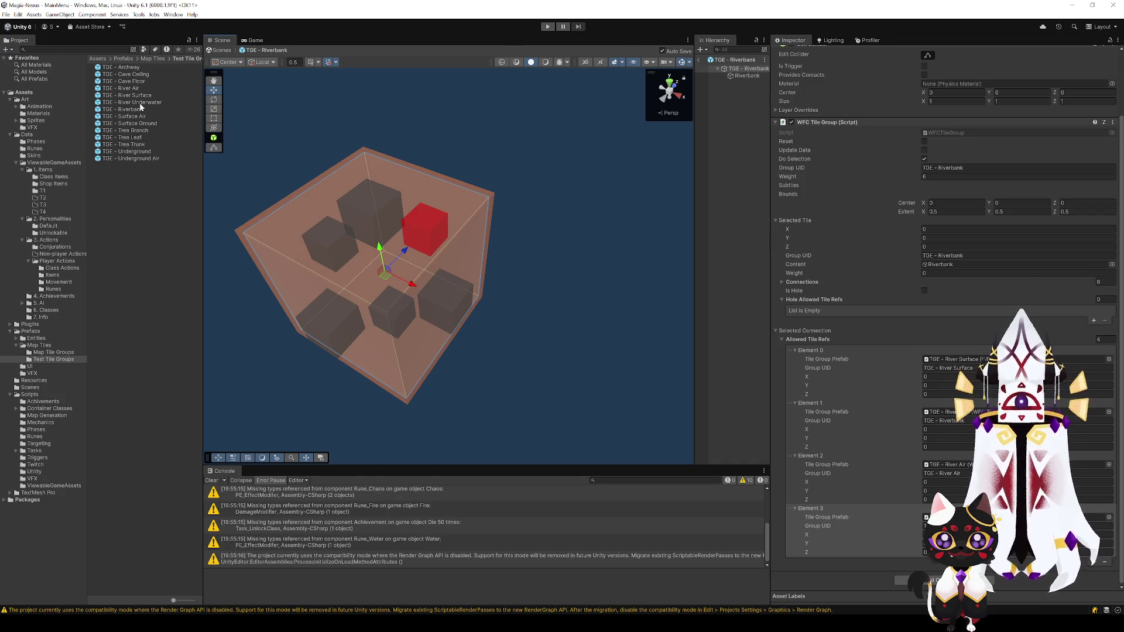
{"action": "mouse_move", "coordinate": [141, 152]}
{"action": "left_mouse_down"}
{"action": "mouse_move", "coordinate": [753, 409]}
{"action": "mouse_move", "coordinate": [948, 519]}
{"action": "left_mouse_up"}
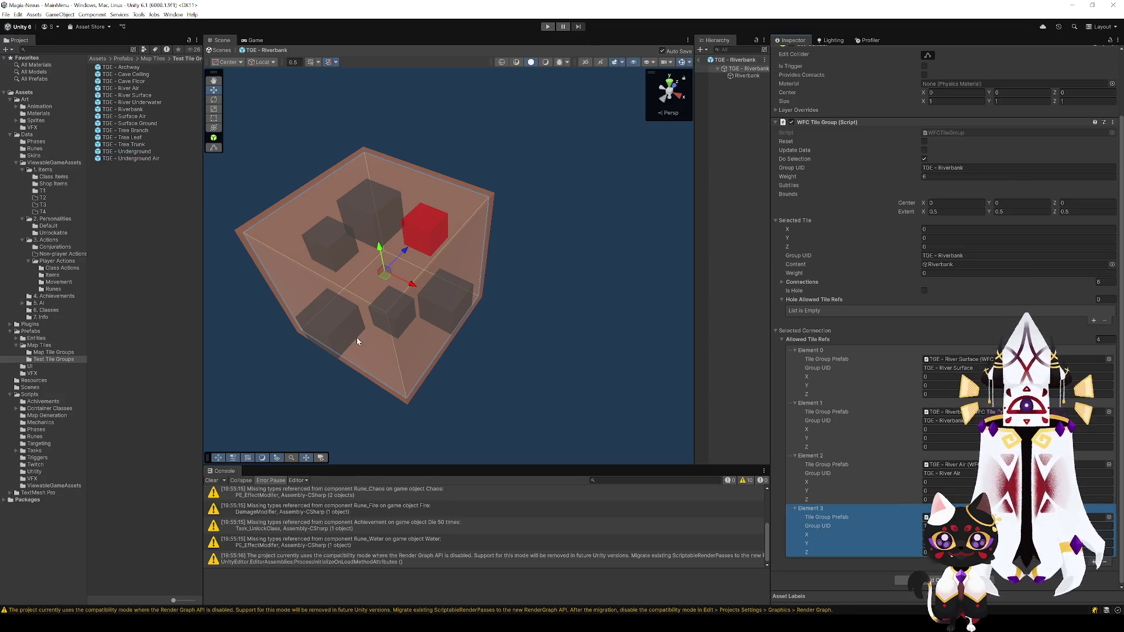
Step: Add a fourth Allowed Tile Refs entry to the lower-left connection
{"action": "left_click", "coordinate": [333, 329]}
{"action": "left_click", "coordinate": [1093, 562]}
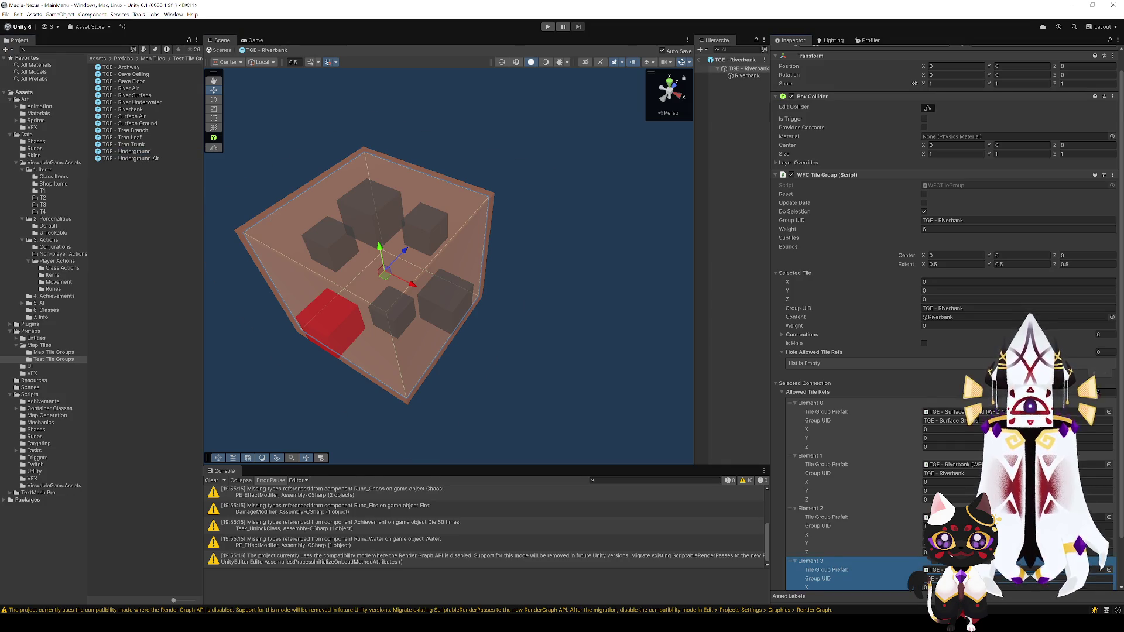
{"action": "scroll", "coordinate": [945, 328], "scroll_direction": "down", "scroll_amount": 2}
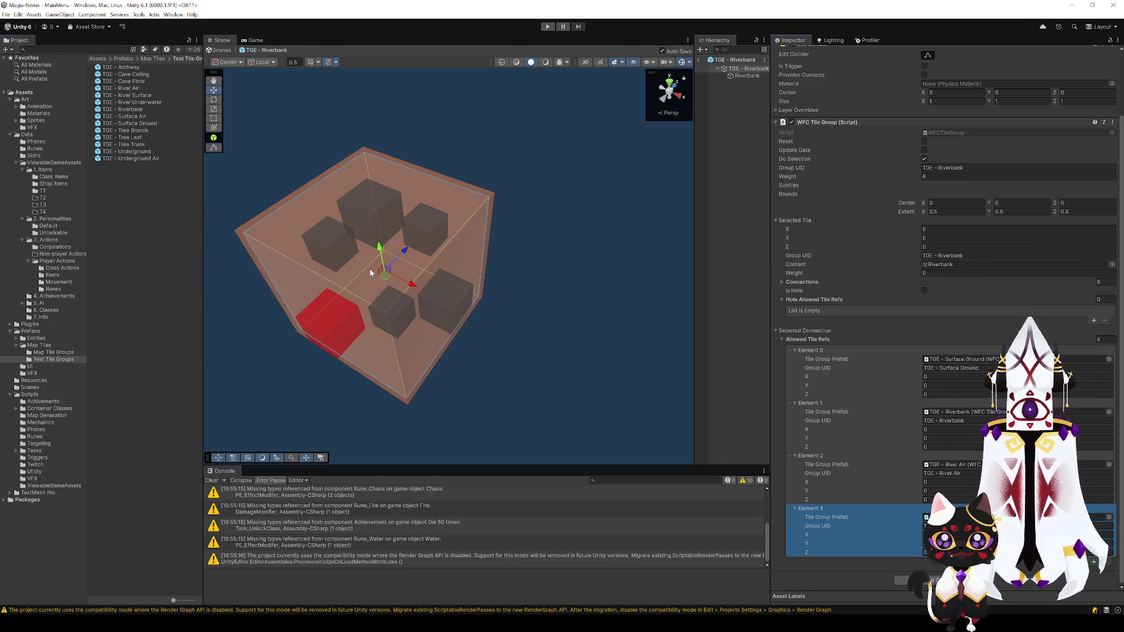
Step: Add a third Allowed Tile Refs entry to TGE - River Surface's upper connection and exit Prefab Mode
{"action": "double_click", "coordinate": [142, 96]}
{"action": "left_click", "coordinate": [372, 269]}
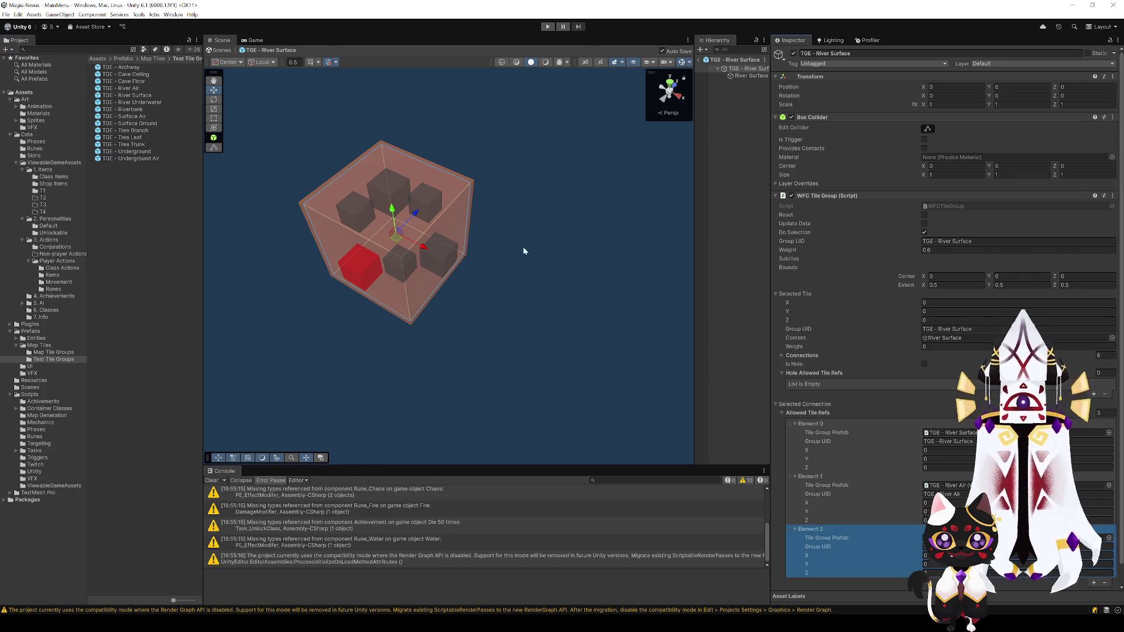
{"action": "left_click", "coordinate": [420, 207]}
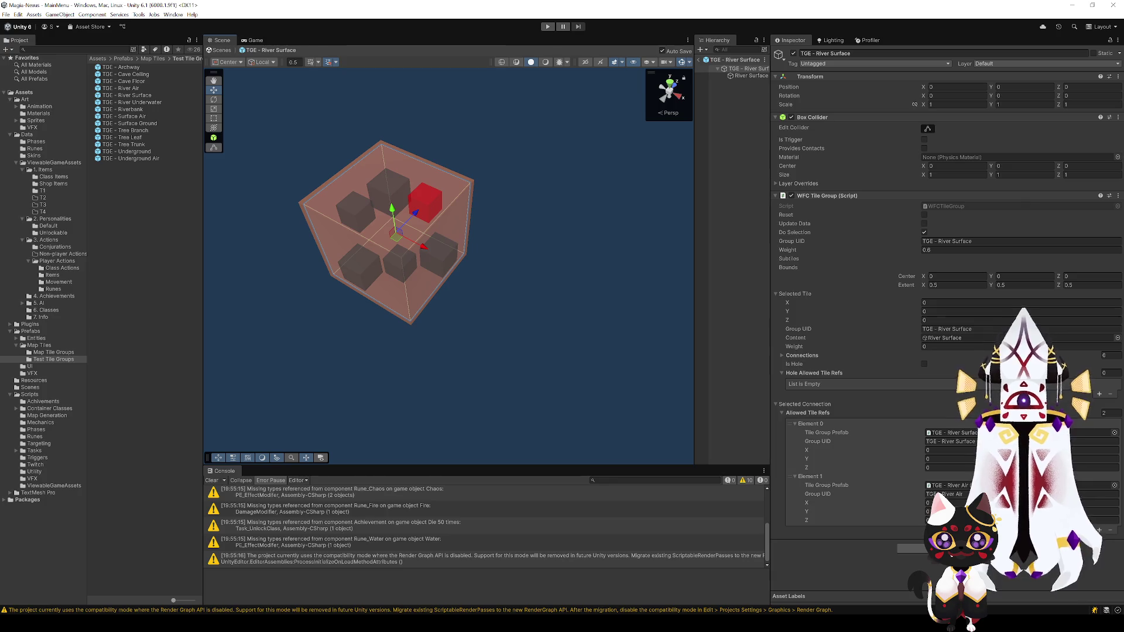
{"action": "left_click", "coordinate": [1099, 530]}
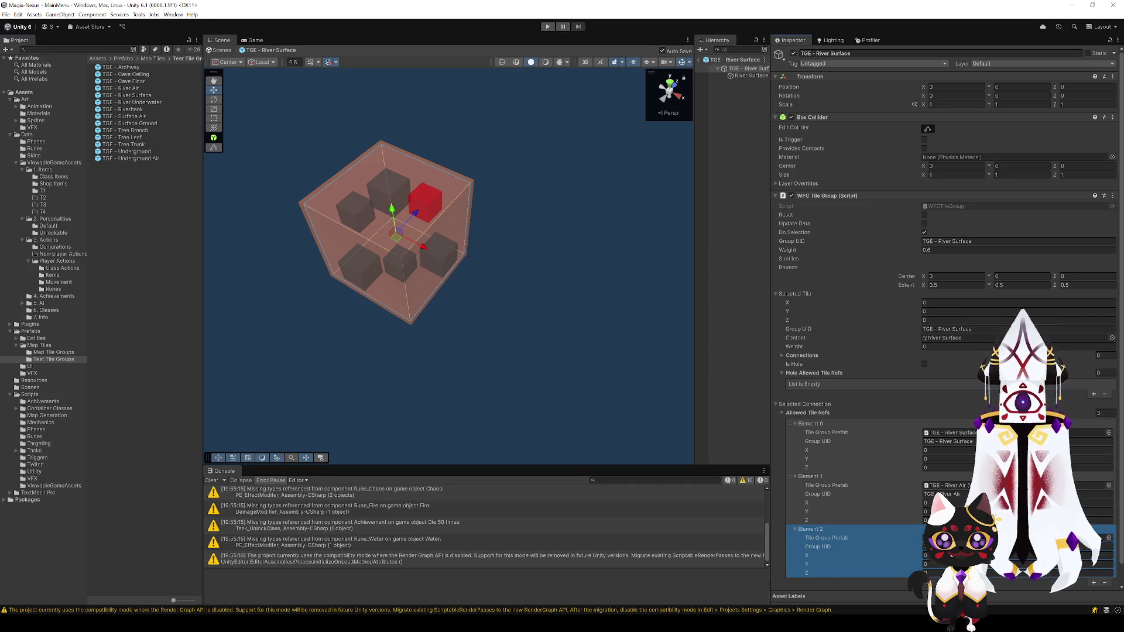
{"action": "left_click", "coordinate": [698, 63]}
Step: Start Play mode to generate a new test map
{"action": "left_click", "coordinate": [548, 28]}
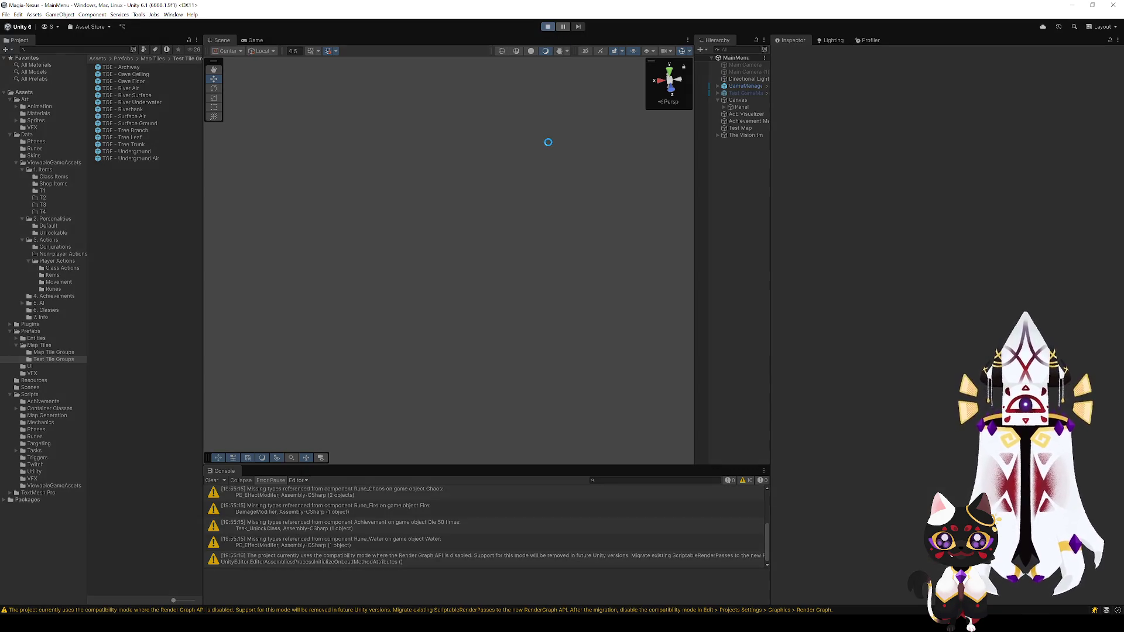